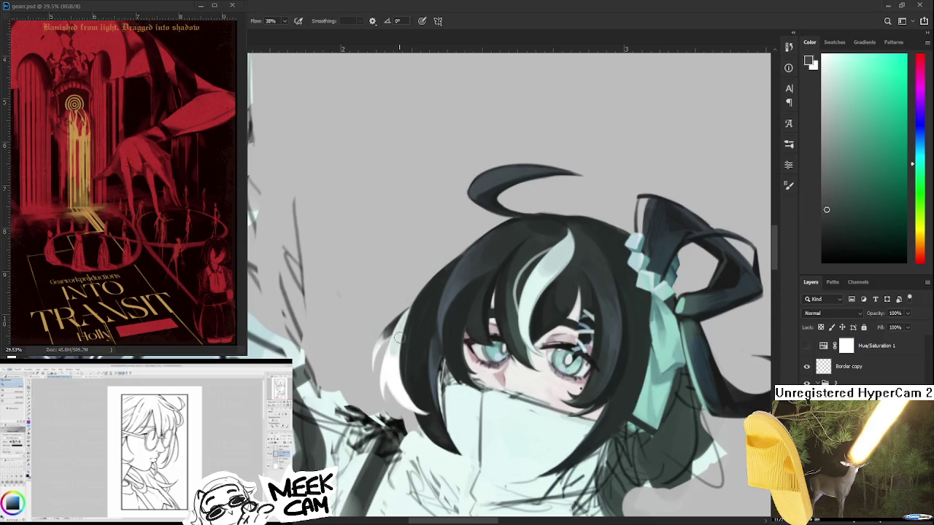
- Rotate the view and paint a thin dark strand off the hair's left edge, redoing the first try
key(r)
mouse_move(399, 337)
mouse_down()
mouse_move(426, 366)
mouse_move(415, 351)
mouse_up()
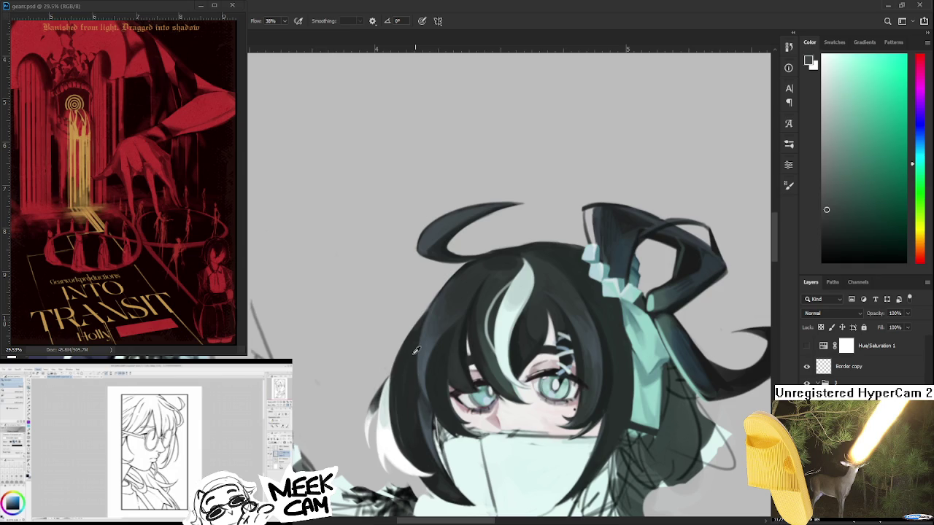
drag(394, 366, 334, 353)
key(ctrl+z)
drag(399, 353, 343, 368)
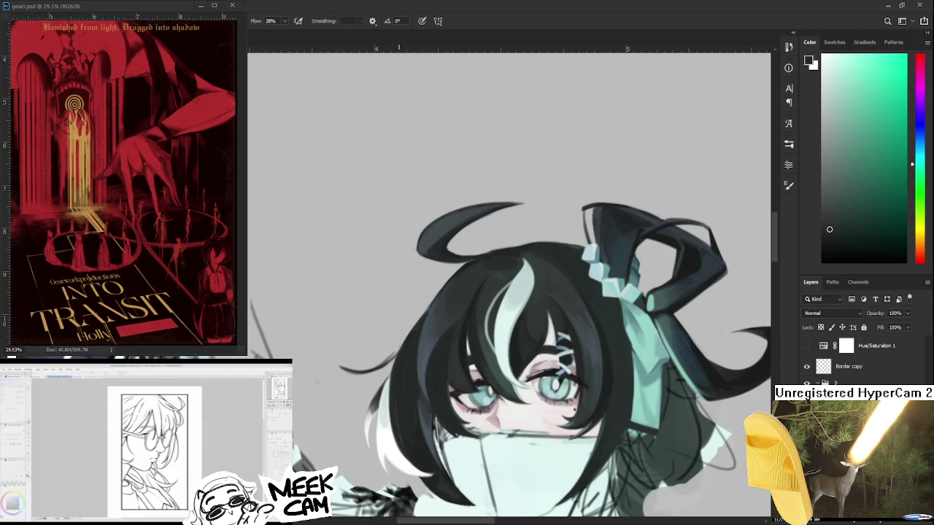
- Pan to the hair's top-left, paint a dark strand curling into the hair, and erase its tail
key(space)
drag(415, 360, 348, 385)
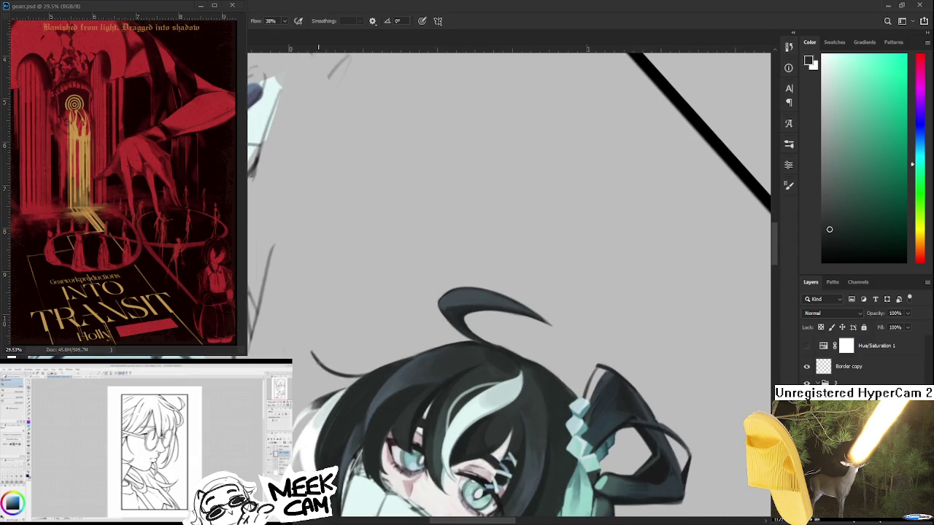
drag(308, 327, 334, 373)
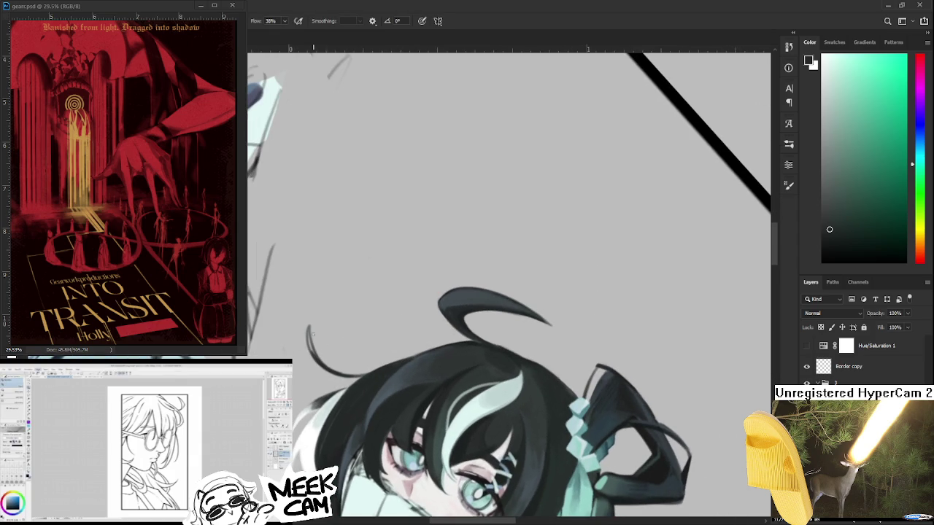
key(e)
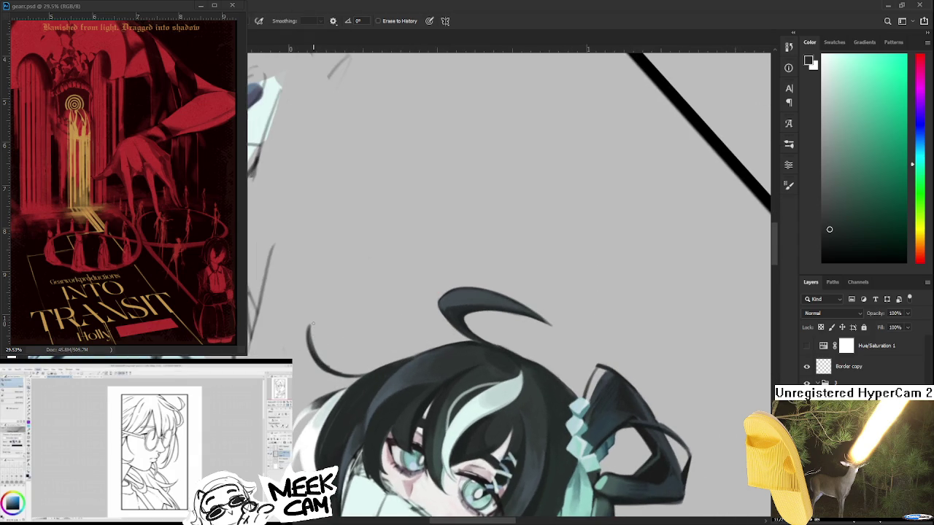
drag(361, 374, 343, 374)
- Darken the curling strand, then thin it out with the eraser
key(b)
drag(307, 327, 321, 367)
key(e)
drag(307, 327, 333, 370)
scroll(343, 354, down, 3)
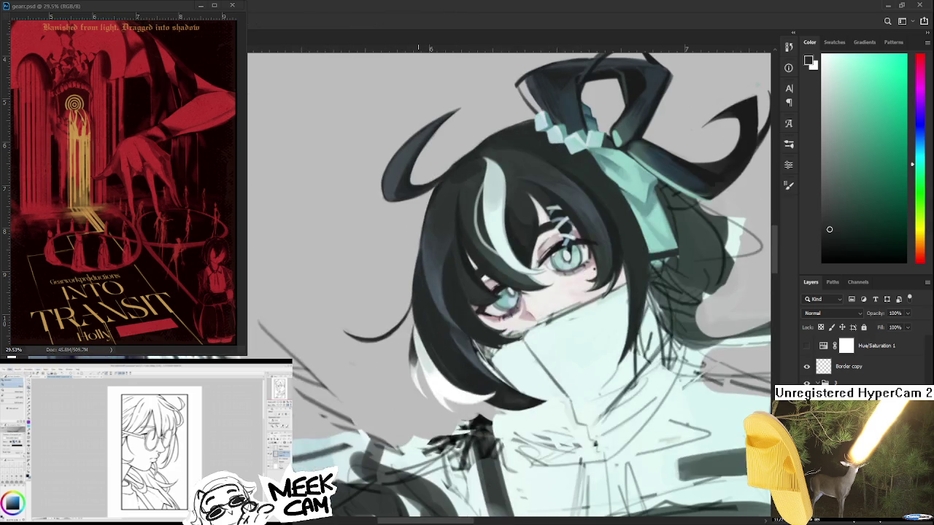
drag(419, 330, 428, 337)
scroll(427, 337, up, 3)
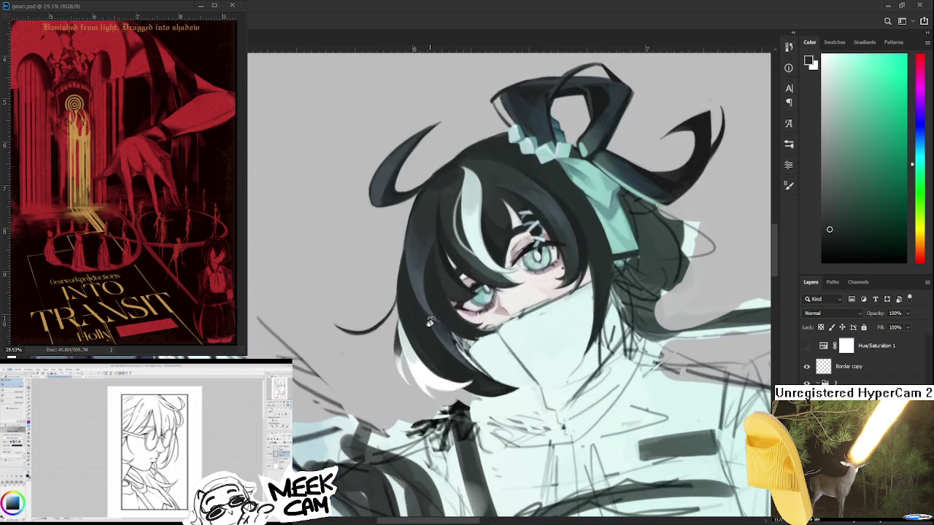
- Sample white, erase part of the dark line near the strand, and rotate the face upright
alt+click(421, 374)
drag(422, 374, 346, 325)
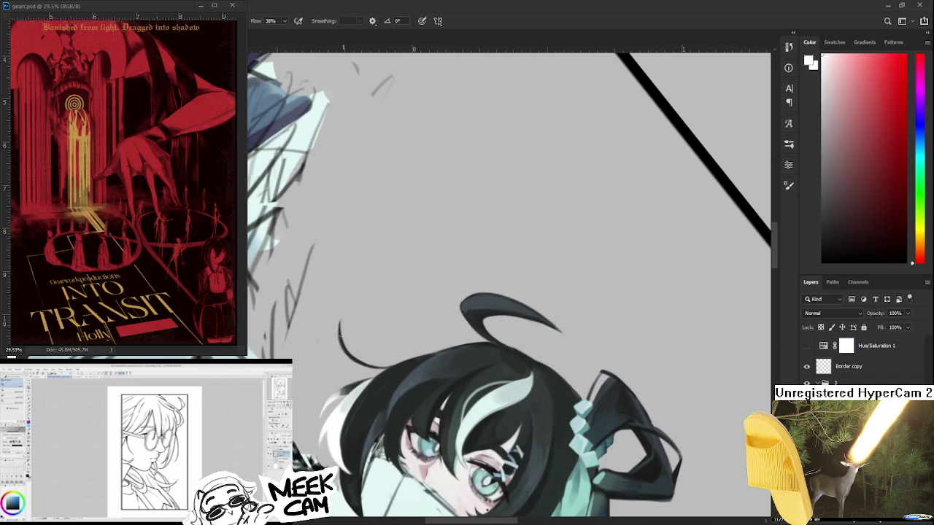
key(e)
drag(340, 324, 343, 350)
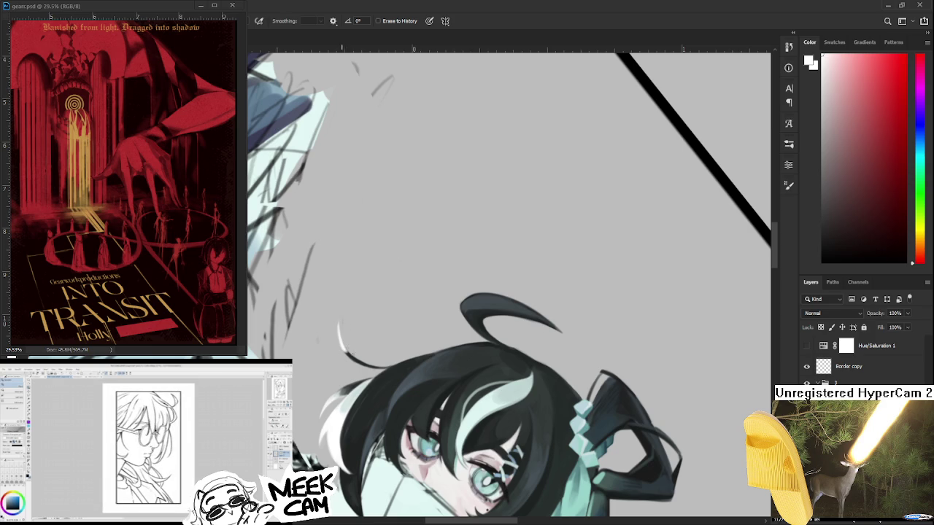
key(r)
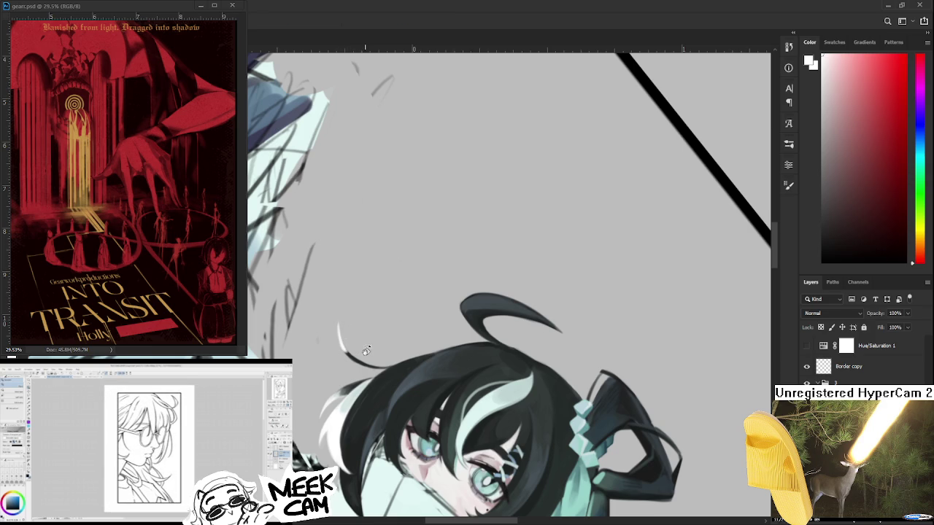
drag(345, 329, 405, 356)
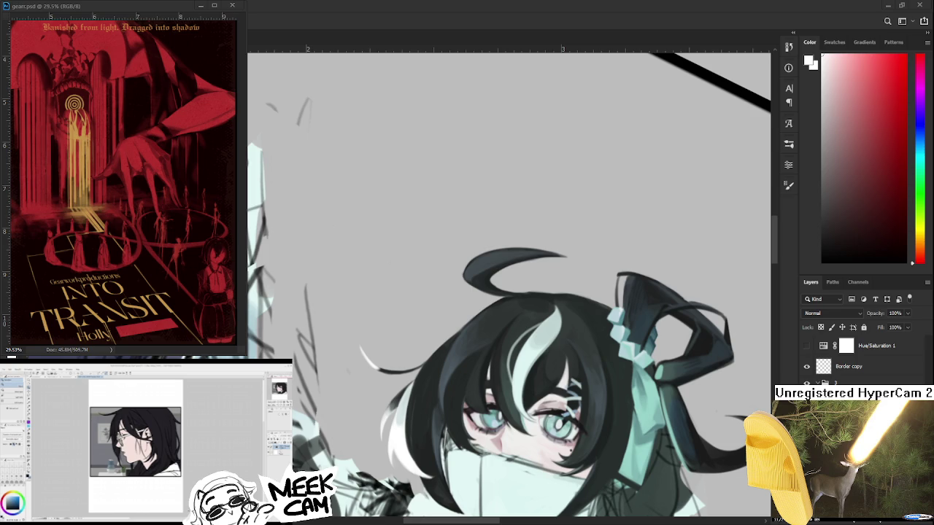
- Sample tones from the hair and extend the white highlight further down the stray strand
scroll(452, 397, down, 2)
scroll(403, 384, down, 1)
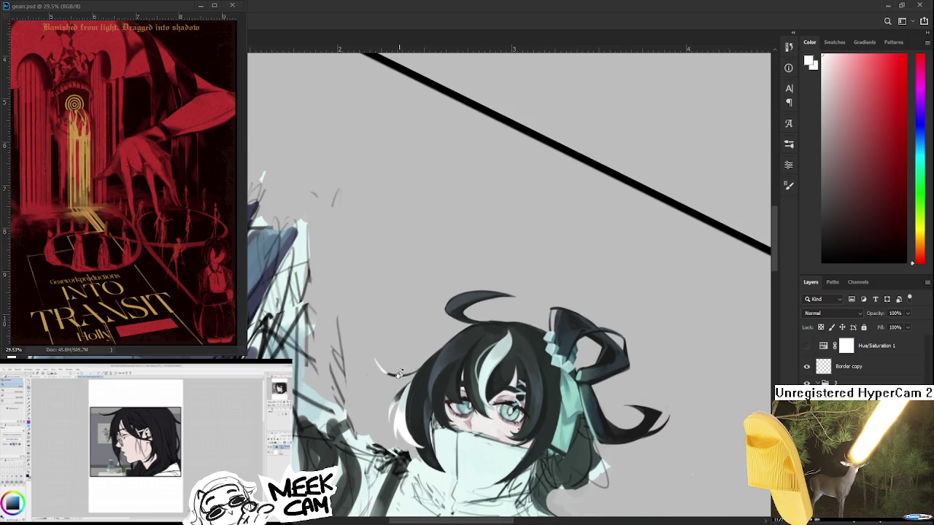
scroll(373, 362, up, 2)
scroll(372, 361, up, 2)
drag(372, 361, 305, 330)
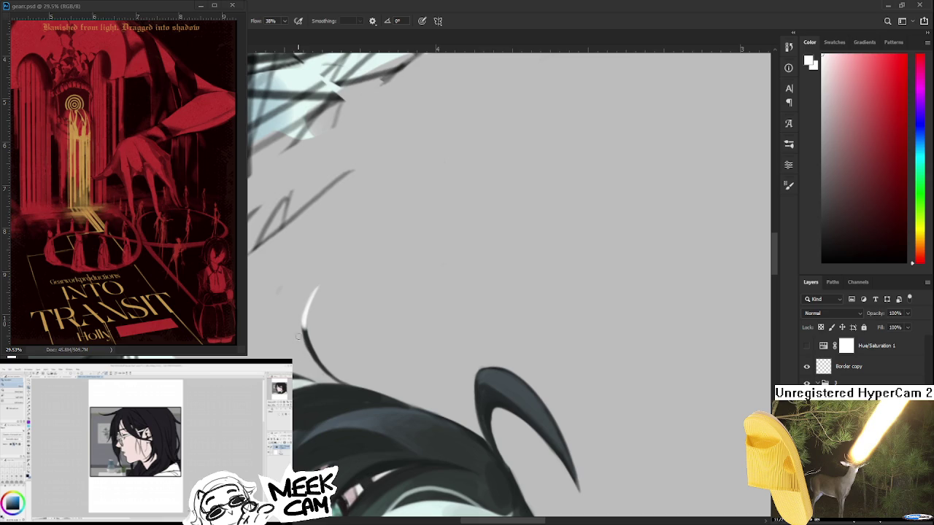
alt+click(305, 329)
alt+click(308, 321)
alt+click(310, 318)
drag(309, 327, 310, 338)
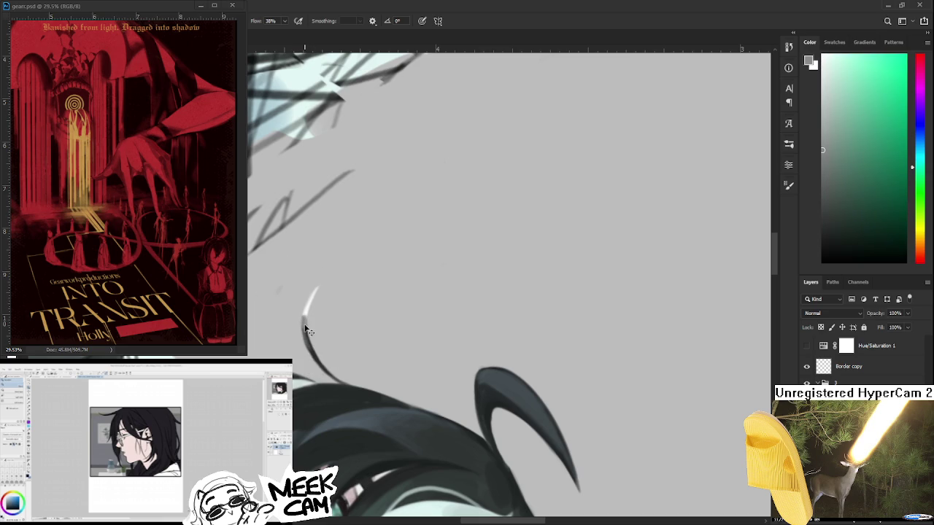
- Sample darker, lighter, pale cyan and greenish tones around the strand
alt+click(304, 337)
alt+click(306, 308)
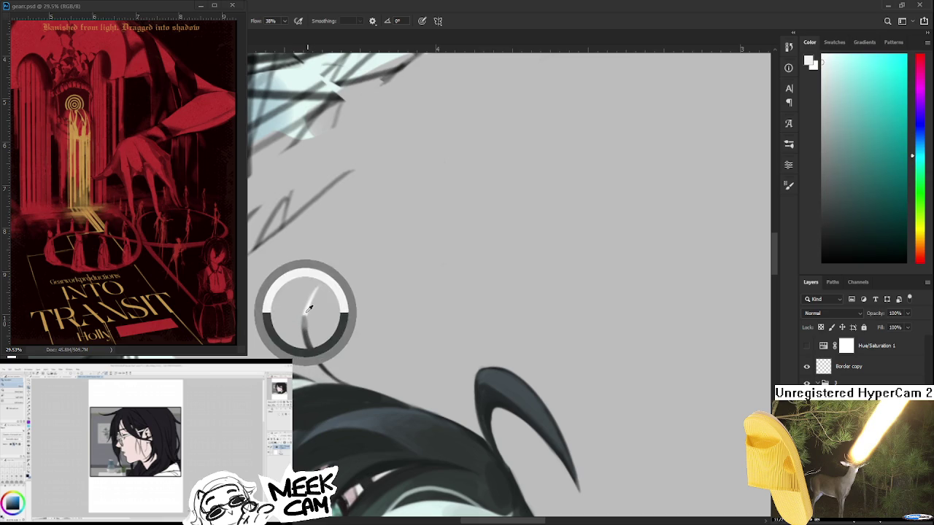
alt+click(310, 309)
alt+click(304, 315)
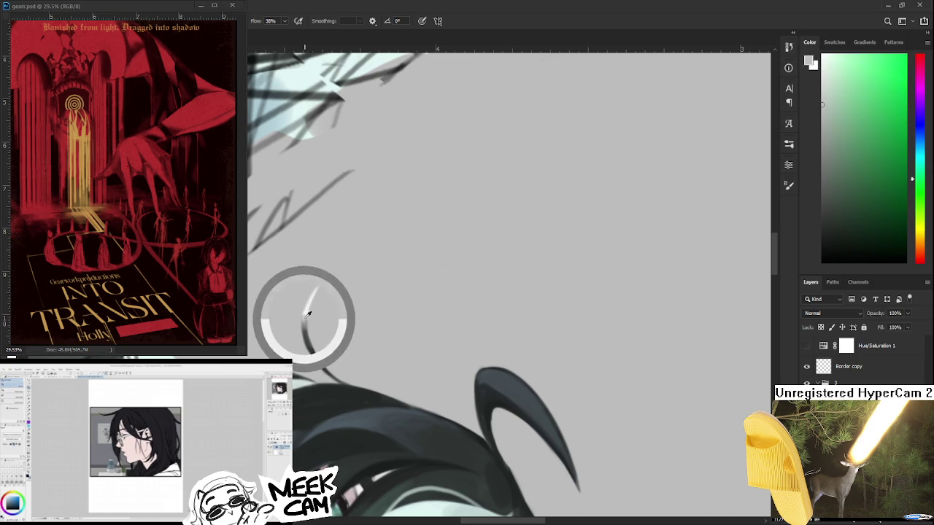
alt+click(308, 307)
alt+click(309, 299)
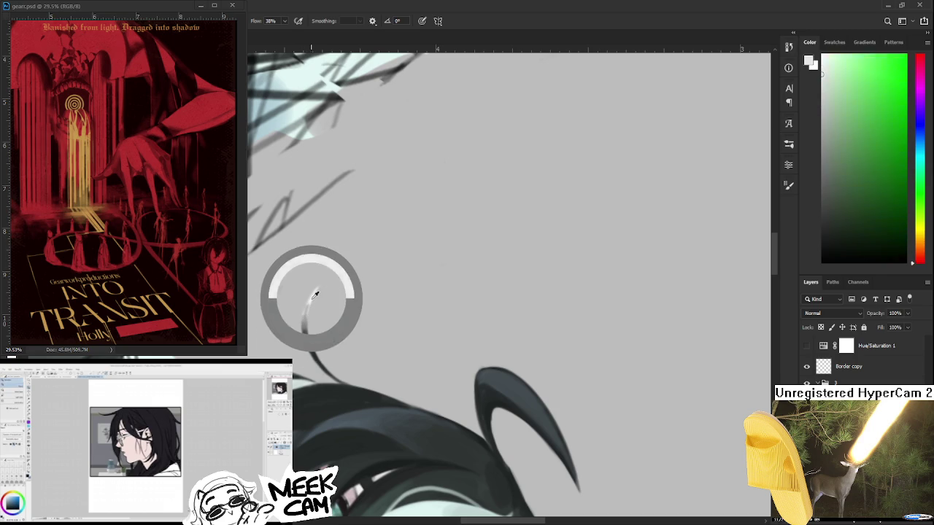
drag(313, 304, 302, 327)
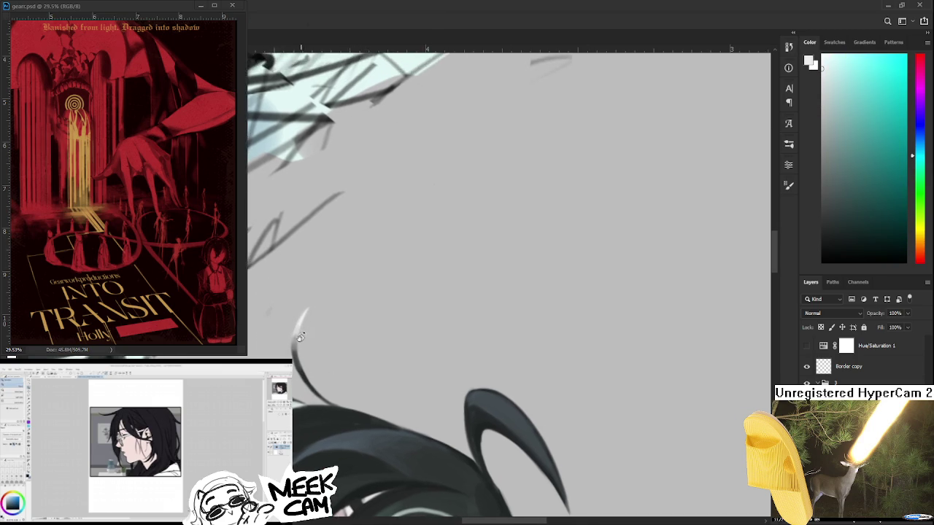
alt+click(302, 327)
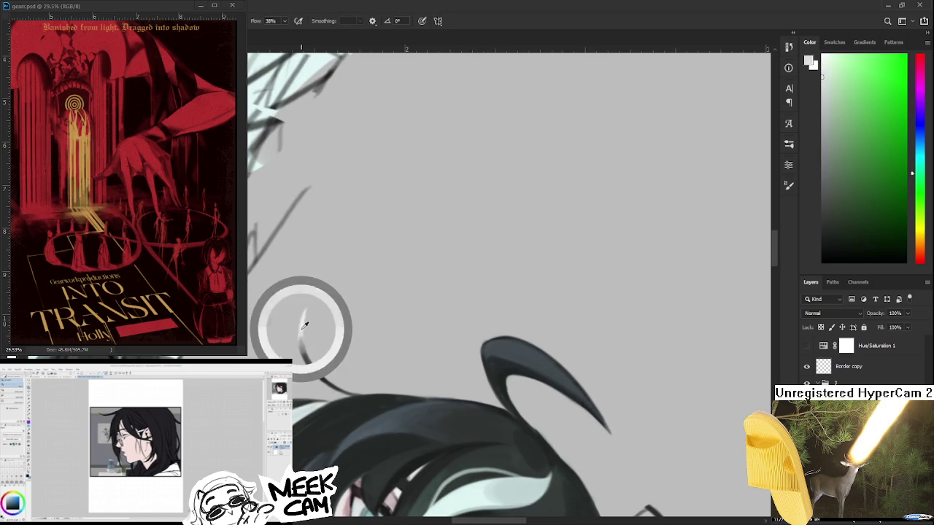
- Level the view, close the red gearr.psd poster reference, and show the recent-files Home screen
key(e)
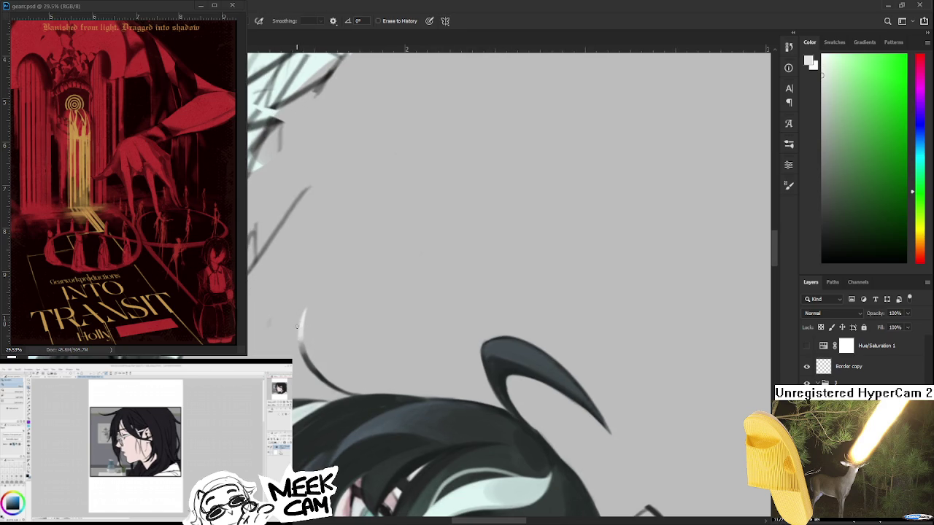
drag(296, 343, 379, 277)
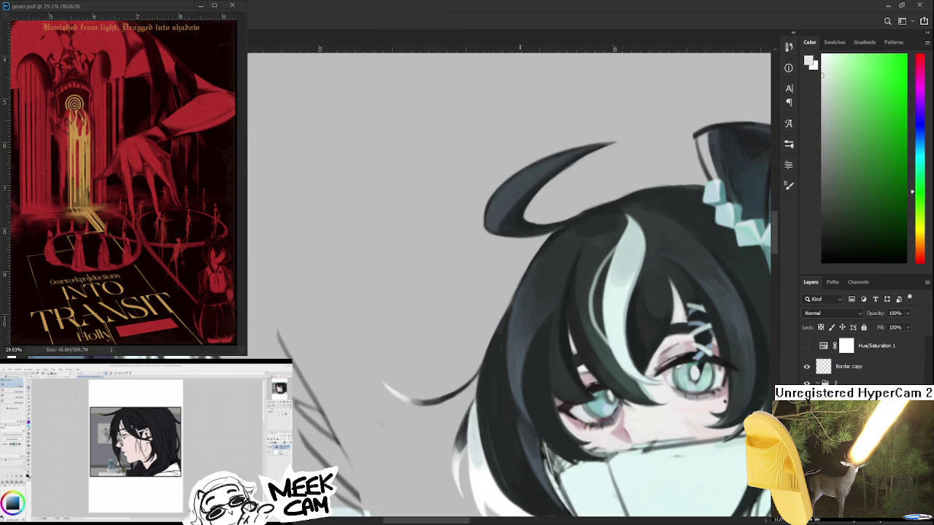
scroll(517, 385, down, 3)
scroll(517, 385, down, 2)
scroll(540, 416, down, 2)
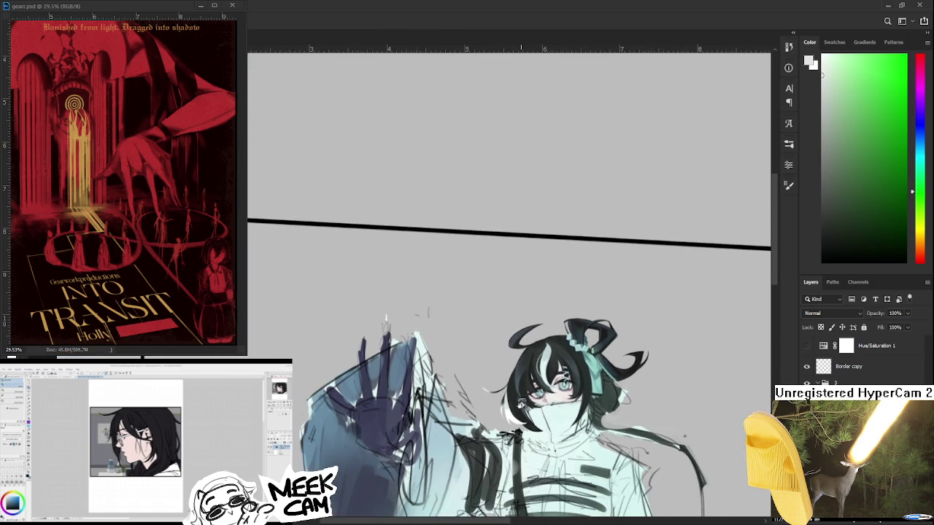
drag(560, 443, 590, 438)
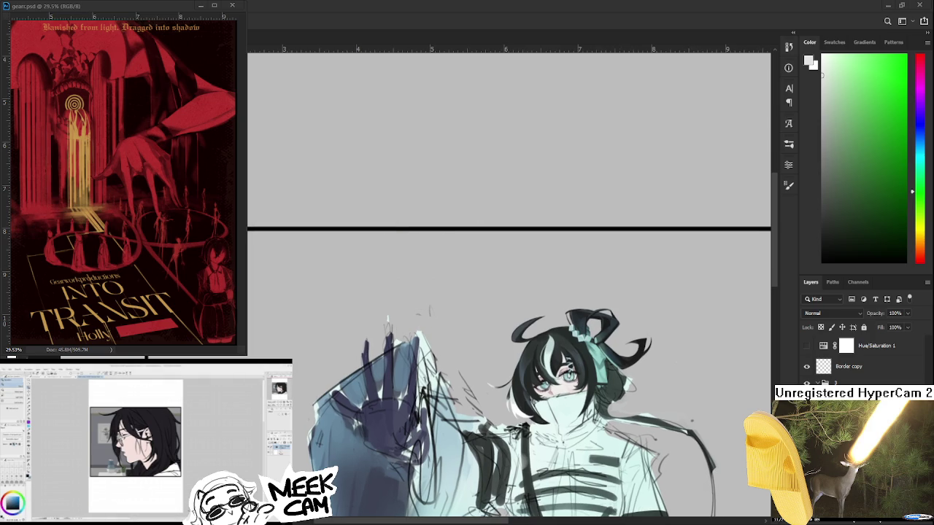
click(200, 5)
key(ctrl+w)
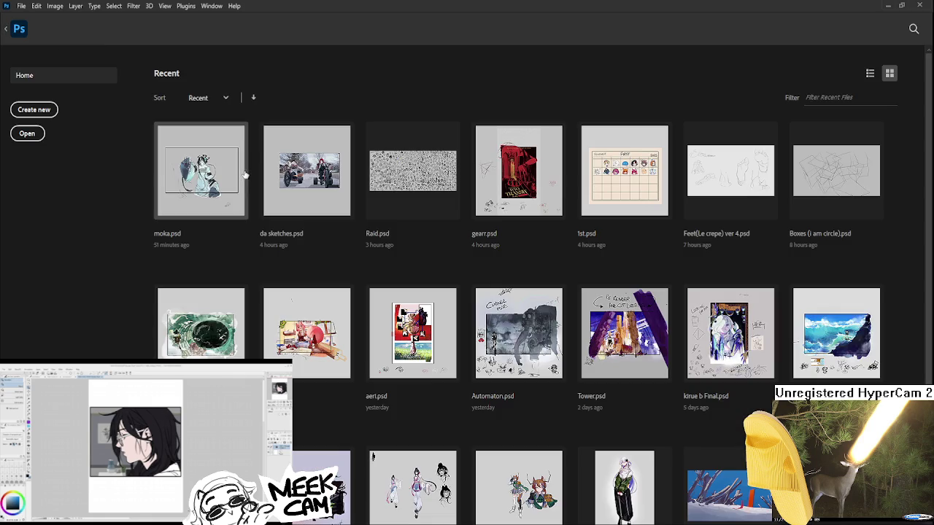
- Open Raid.psd from the Home screen and zoom into the sketch sheet
click(373, 175)
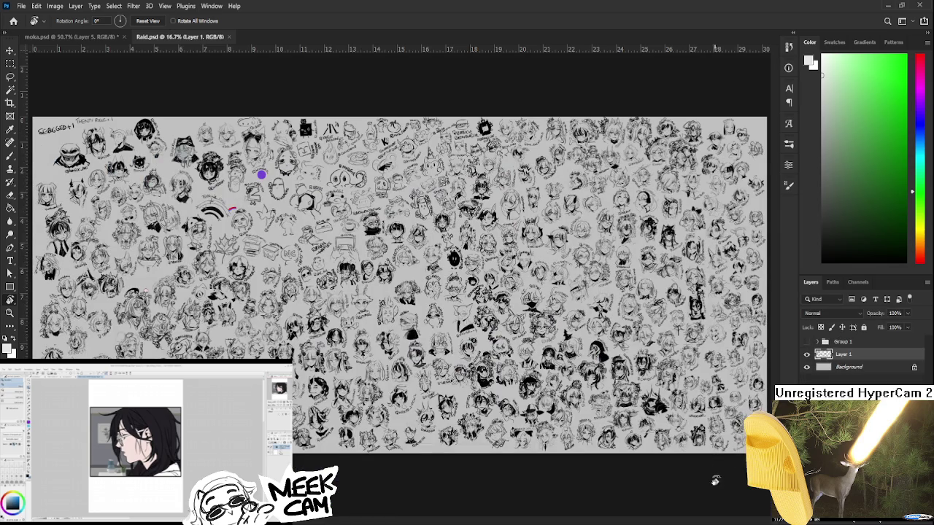
scroll(708, 423, up, 2)
scroll(706, 422, up, 1)
scroll(594, 434, right, 3)
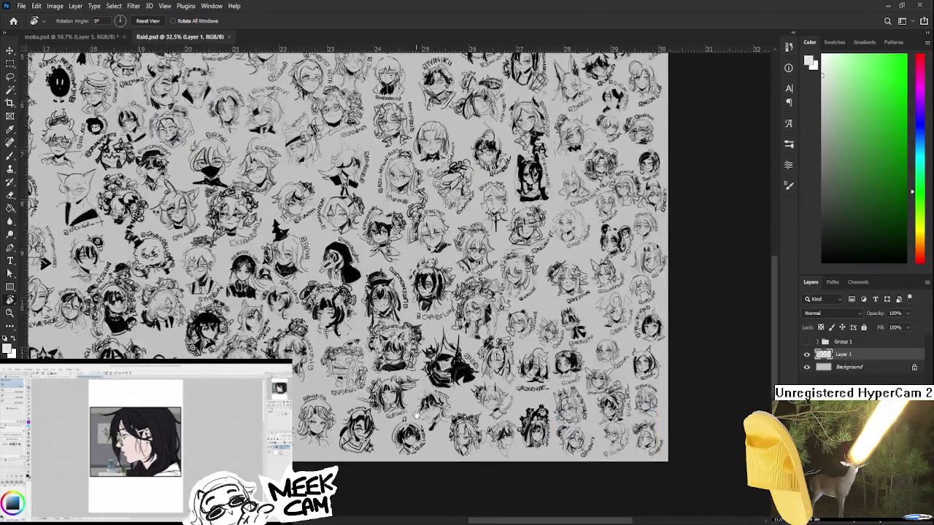
scroll(540, 416, right, 3)
scroll(488, 389, up, 2)
scroll(433, 344, up, 3)
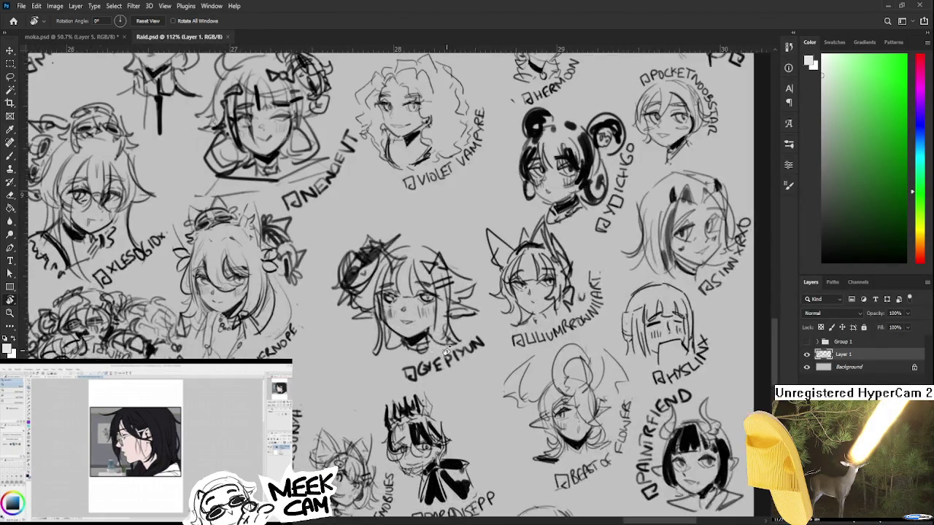
scroll(433, 343, up, 2)
- Lasso one head sketch and scale it down to about 68%
key(l)
mouse_move(377, 250)
mouse_down()
mouse_move(517, 284)
mouse_move(528, 332)
mouse_move(510, 406)
mouse_move(467, 412)
mouse_move(376, 250)
mouse_up()
key(ctrl+t)
mouse_move(534, 235)
mouse_down()
mouse_move(504, 266)
mouse_move(448, 296)
mouse_up()
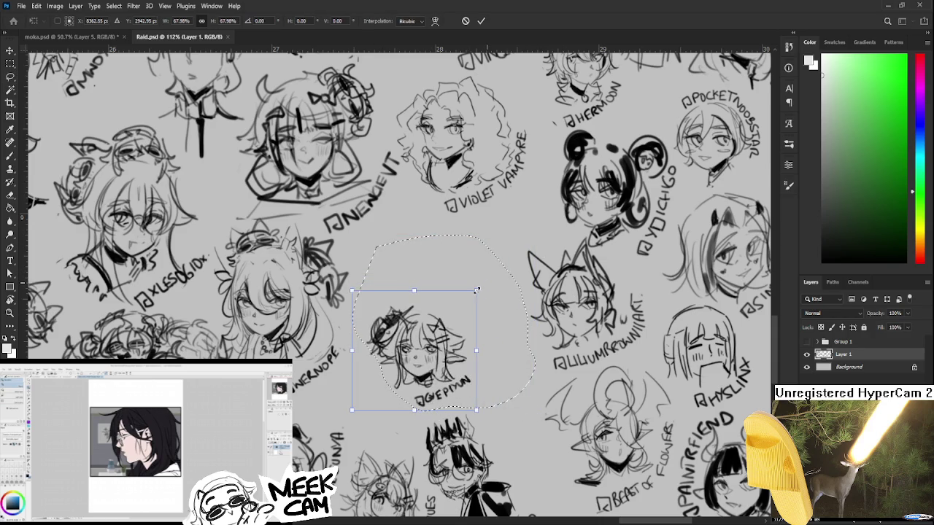
key(Return)
key(ctrl+d)
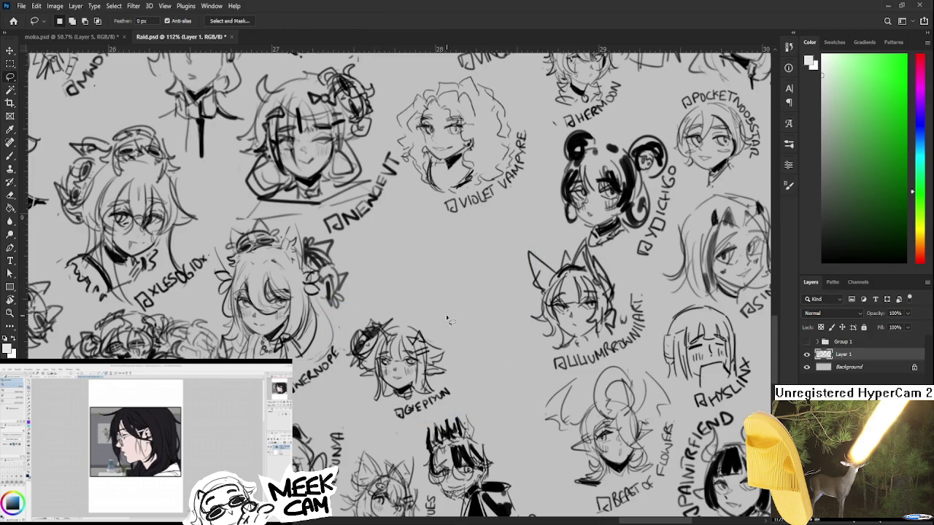
- With a black brush, try first sketch strokes below the VIOLET VAMPIRE label, undoing them
drag(437, 270, 429, 318)
key(b)
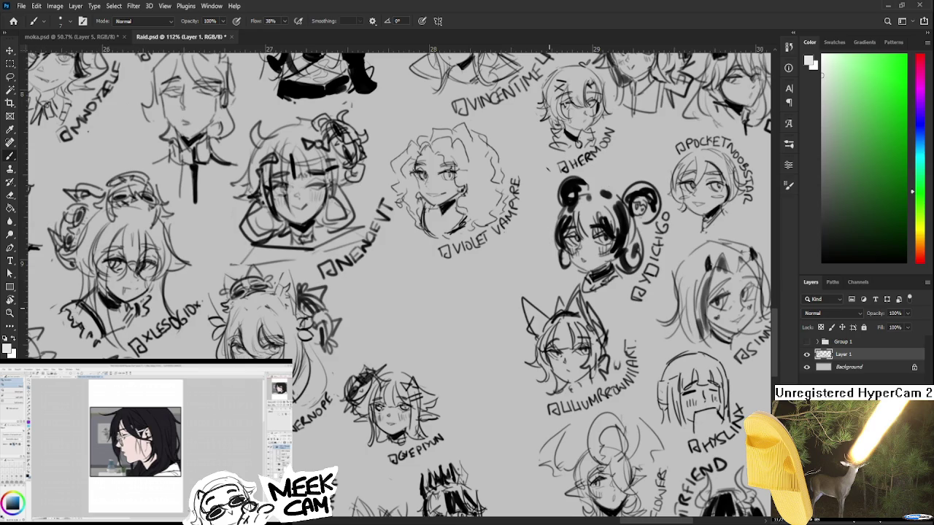
key(x)
mouse_move(375, 329)
mouse_down()
mouse_move(392, 315)
mouse_move(406, 326)
mouse_move(398, 315)
mouse_up()
key(ctrl+z)
key(ctrl+z)
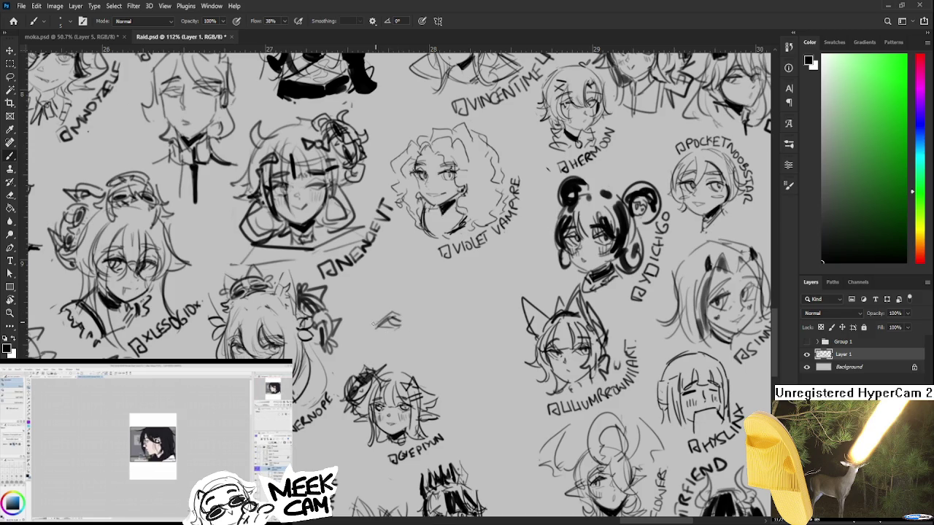
mouse_move(409, 337)
mouse_down()
mouse_move(397, 334)
mouse_move(422, 293)
mouse_up()
key(ctrl+z)
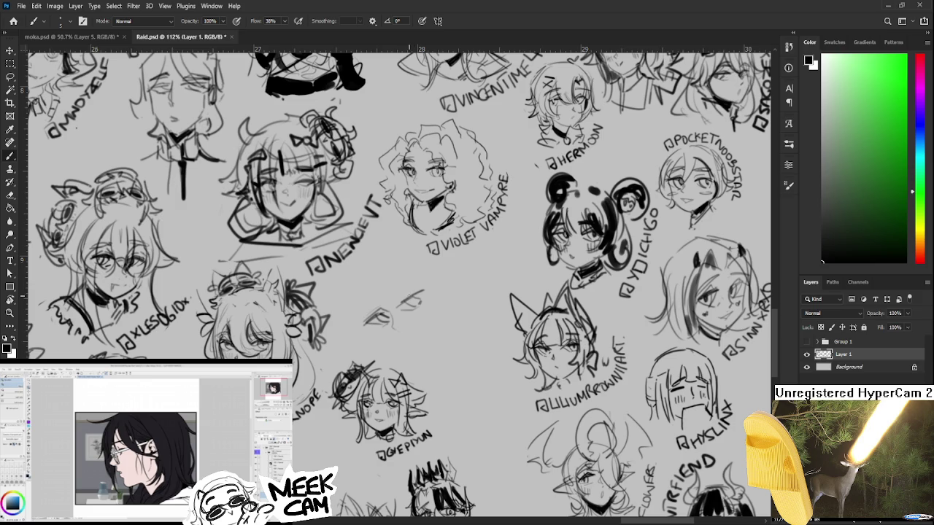
key(ctrl+z)
scroll(397, 281, left, 1)
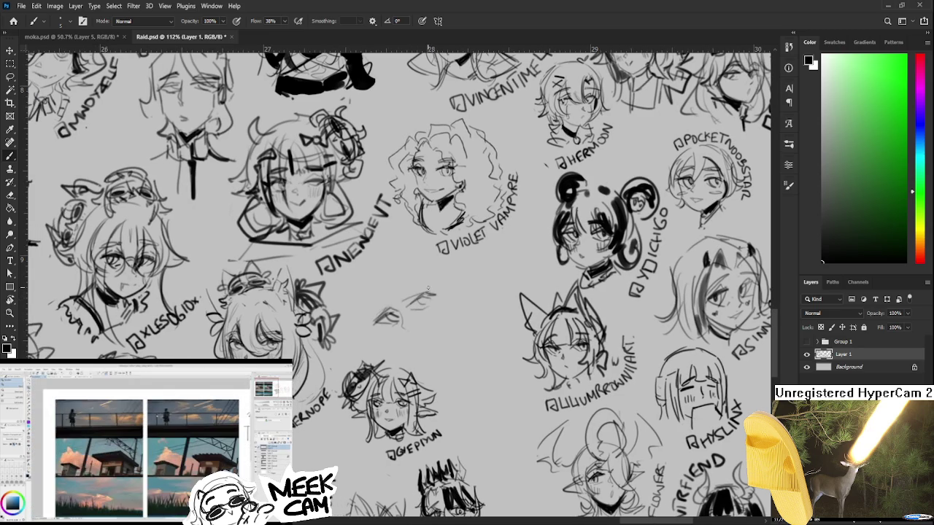
drag(387, 304, 383, 301)
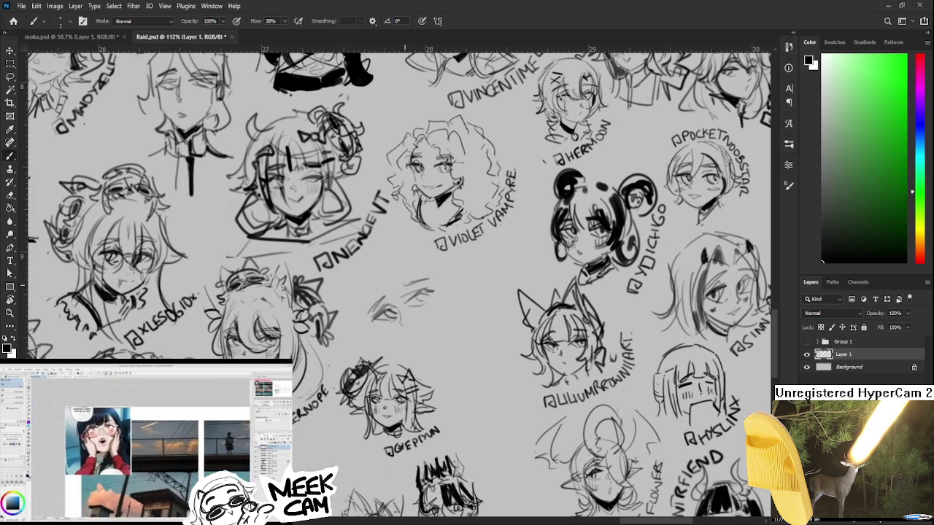
scroll(403, 324, down, 1)
- Tilt the view and sketch the new face's jaw line and the sides of the head
key(r)
mouse_move(410, 326)
mouse_down()
mouse_move(387, 337)
mouse_move(387, 354)
mouse_up()
key(ctrl+z)
mouse_move(369, 321)
mouse_down()
mouse_move(398, 365)
mouse_move(380, 349)
mouse_move(434, 356)
mouse_up()
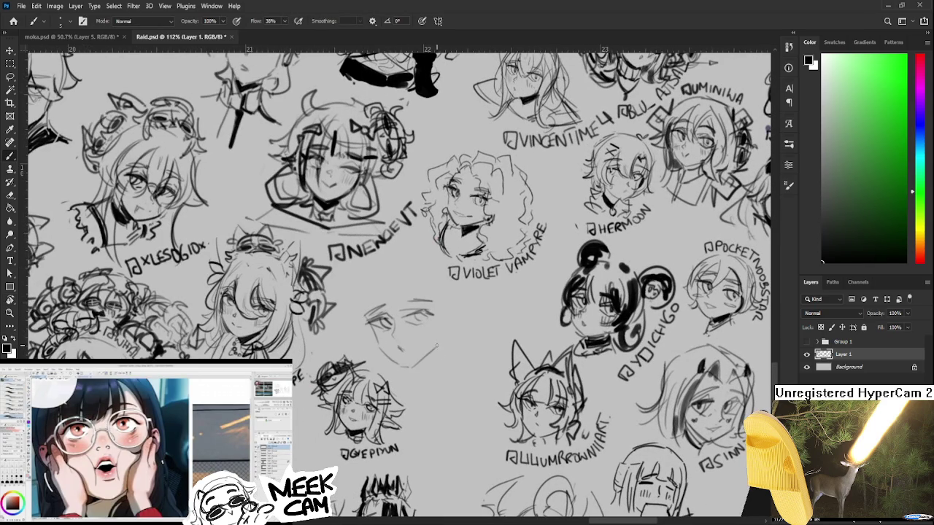
scroll(436, 356, up, 1)
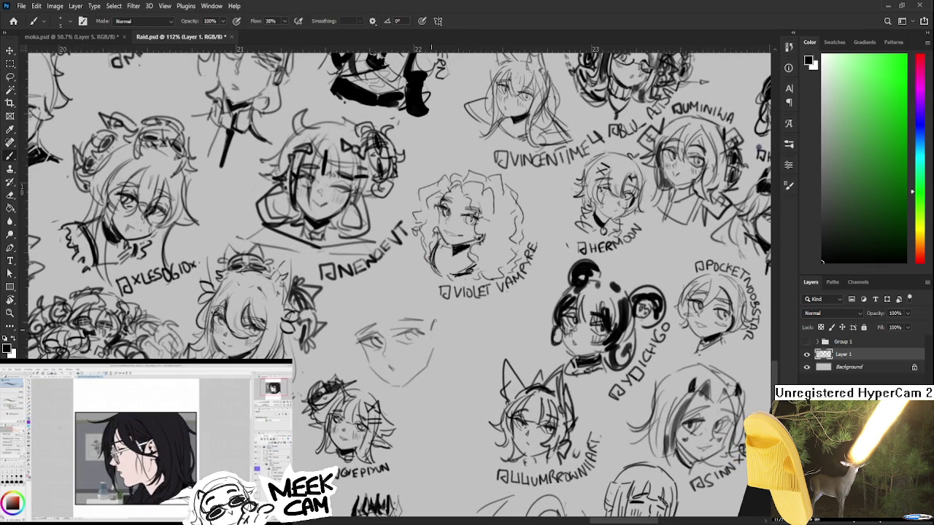
drag(441, 317, 435, 353)
key(ctrl+z)
scroll(431, 321, up, 1)
mouse_move(379, 305)
mouse_down()
mouse_move(398, 350)
mouse_move(402, 338)
mouse_move(436, 343)
mouse_move(361, 362)
mouse_move(369, 309)
mouse_move(360, 360)
mouse_up()
key(ctrl+z)
- Redraw the face's left outline, the curve at the top of the head, and the right jaw line
key(ctrl+z)
scroll(379, 310, up, 1)
key(ctrl+z)
key(ctrl+z)
key(ctrl+z)
drag(366, 324, 374, 361)
scroll(388, 312, up, 1)
drag(372, 317, 403, 301)
key(ctrl+z)
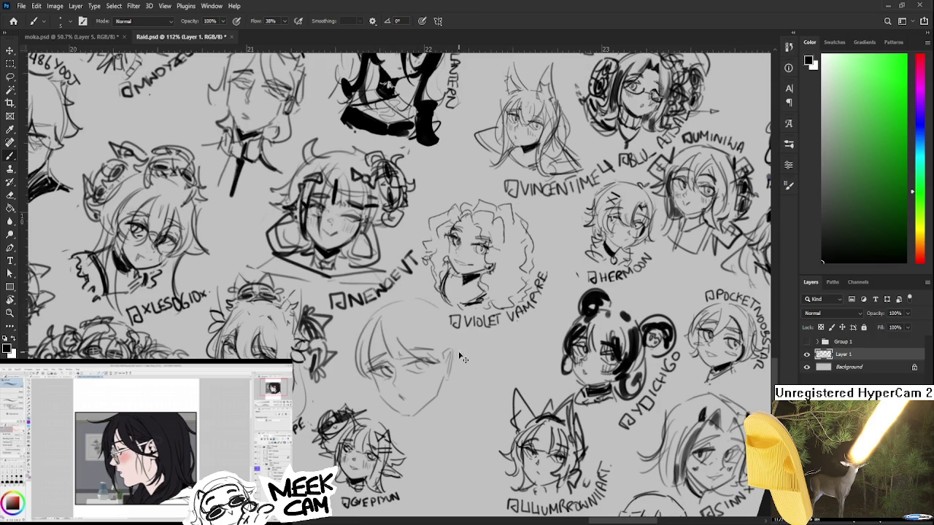
key(ctrl+z)
drag(454, 331, 447, 384)
- Extend the right jaw toward the chin, build a dark jaw shadow, and lighten its tip
scroll(381, 369, down, 1)
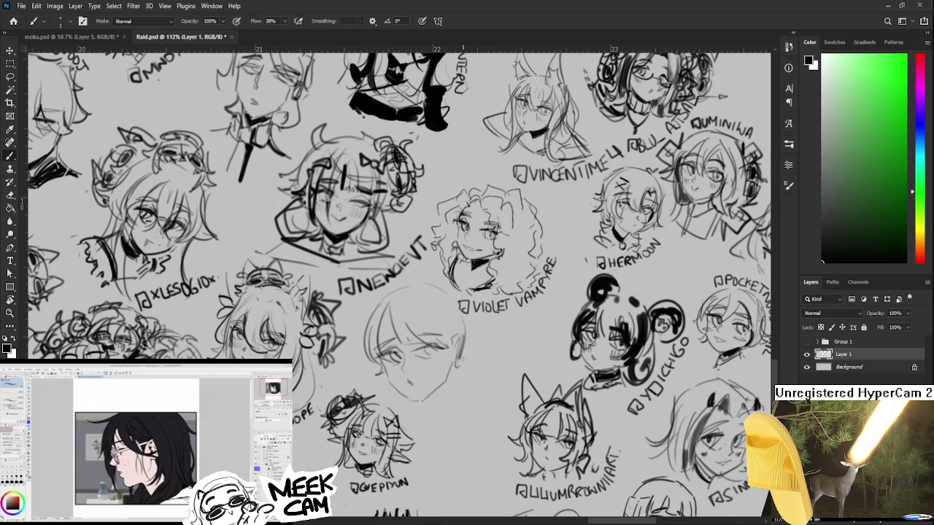
scroll(444, 376, down, 2)
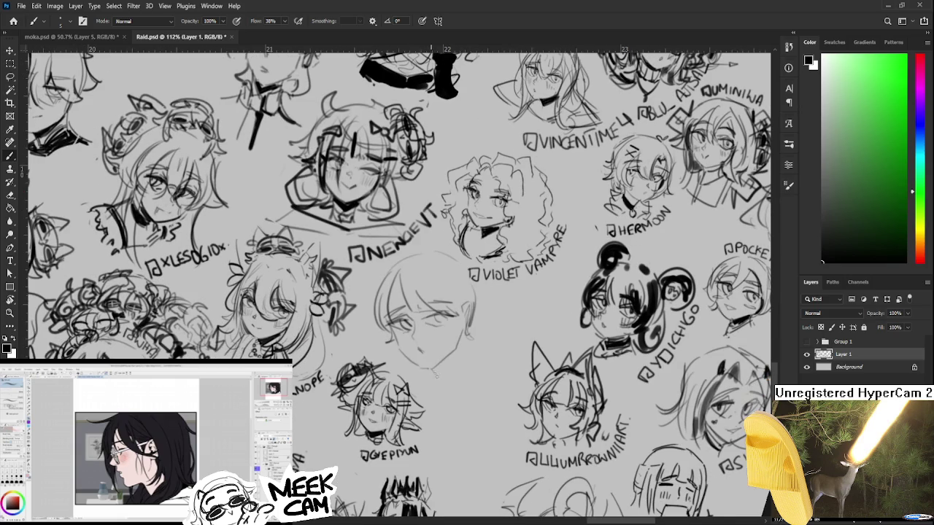
key(ctrl+z)
mouse_move(461, 336)
mouse_down()
mouse_move(467, 372)
mouse_move(465, 362)
mouse_move(442, 373)
mouse_up()
key(ctrl+z)
drag(461, 334, 441, 378)
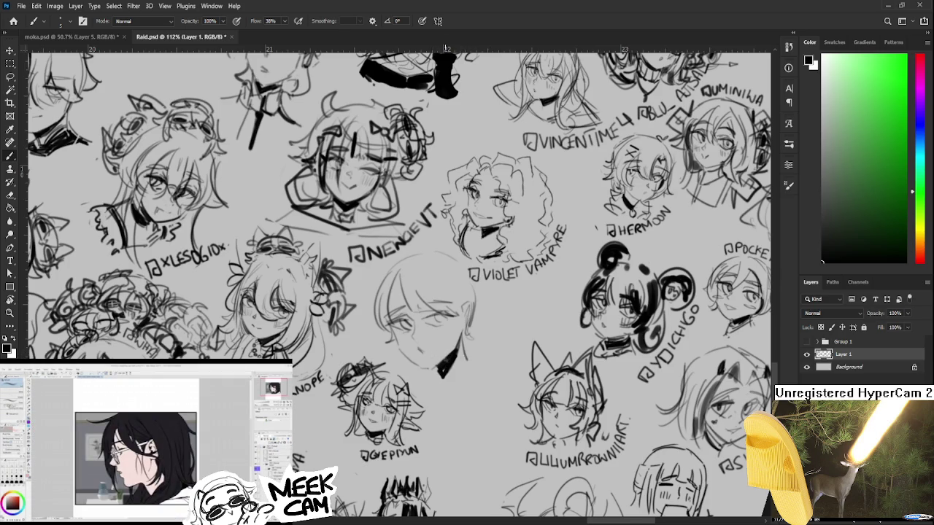
key(e)
drag(438, 378, 443, 378)
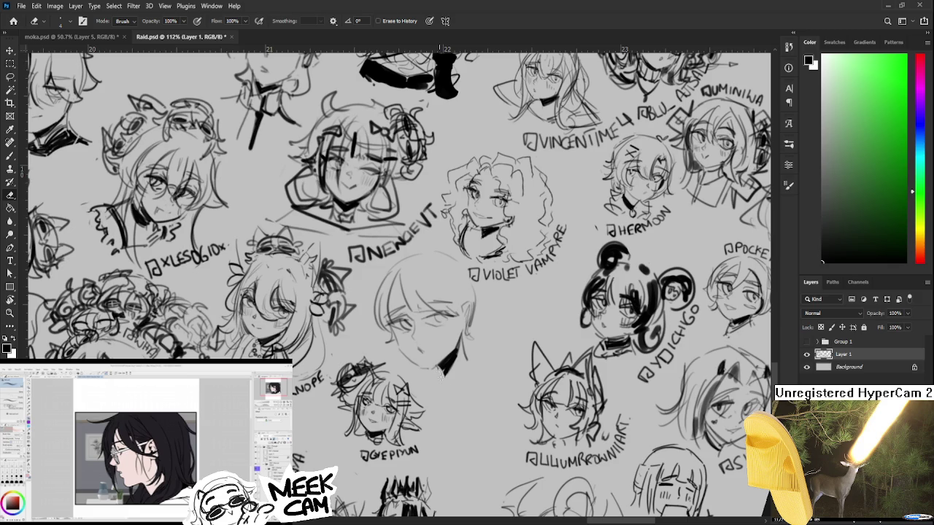
key(b)
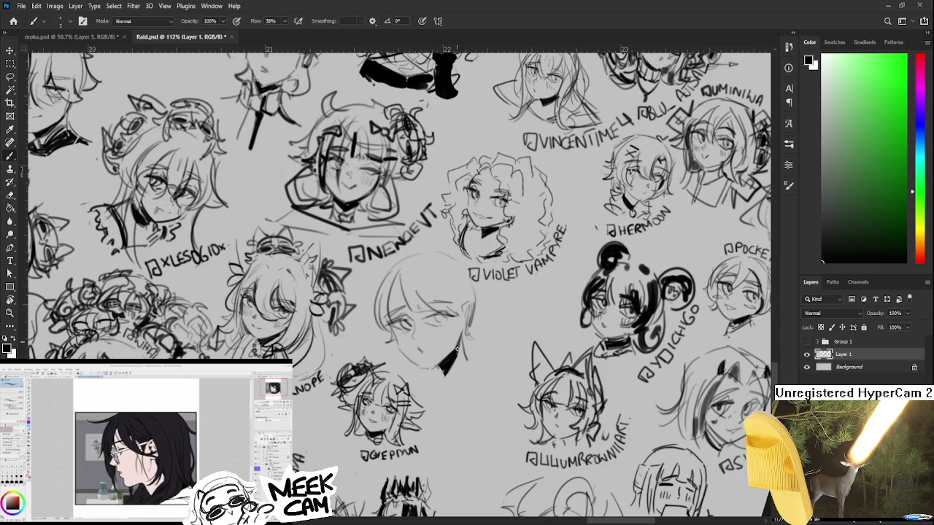
scroll(458, 343, up, 2)
- Lasso the new head, rotate it, scale it to 72.75%, and commit the transform
key(l)
mouse_move(387, 302)
mouse_down()
mouse_move(458, 308)
mouse_move(391, 300)
mouse_up()
key(ctrl+t)
drag(478, 281, 467, 292)
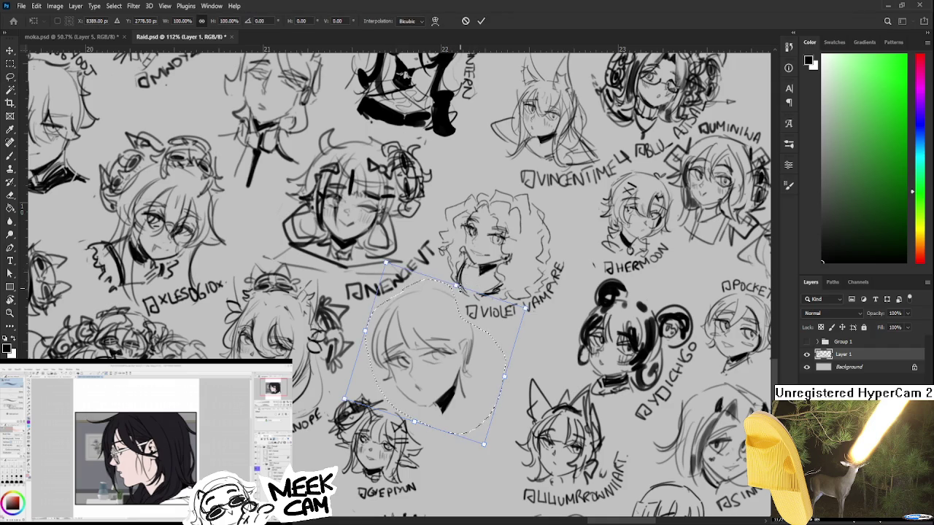
mouse_move(526, 310)
mouse_down()
mouse_move(497, 337)
mouse_move(444, 315)
mouse_move(485, 368)
mouse_move(479, 363)
mouse_up()
drag(524, 340, 518, 361)
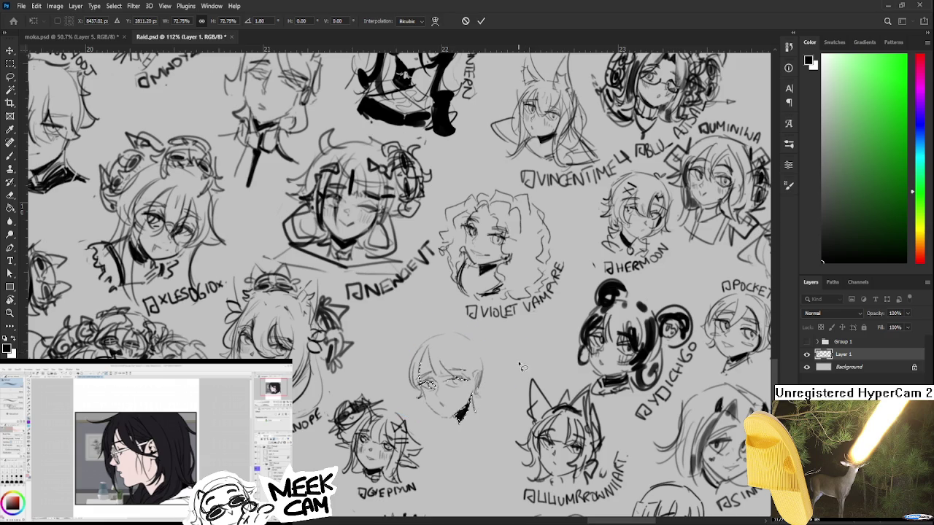
key(Return)
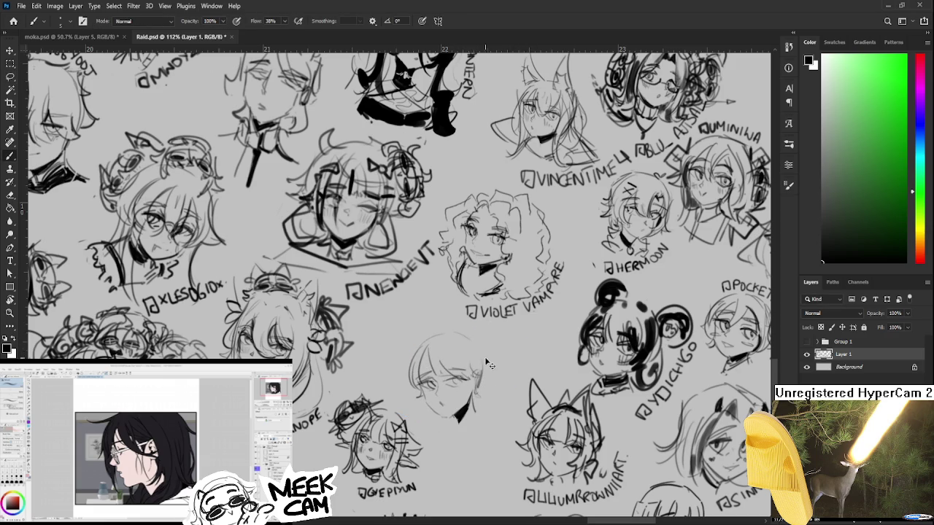
drag(464, 373, 474, 370)
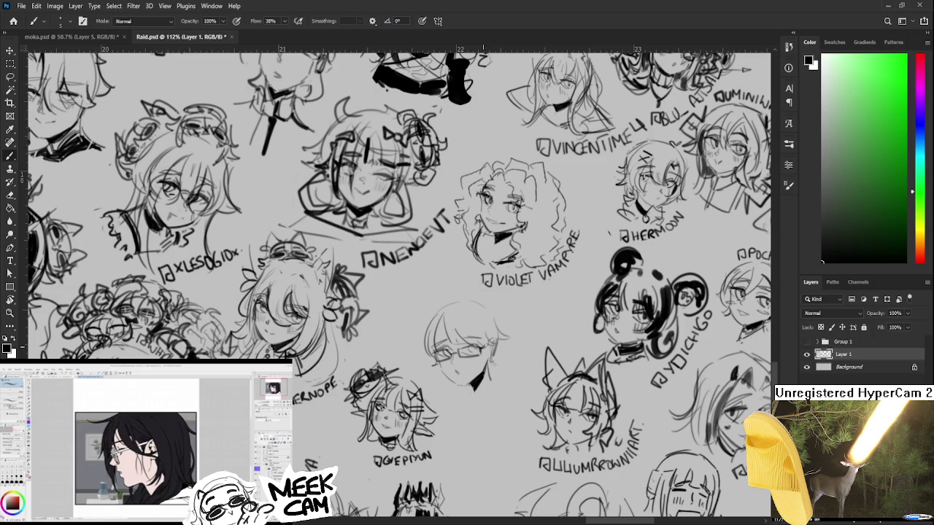
- Draw both sides of a collar under the small head's chin
scroll(467, 350, down, 1)
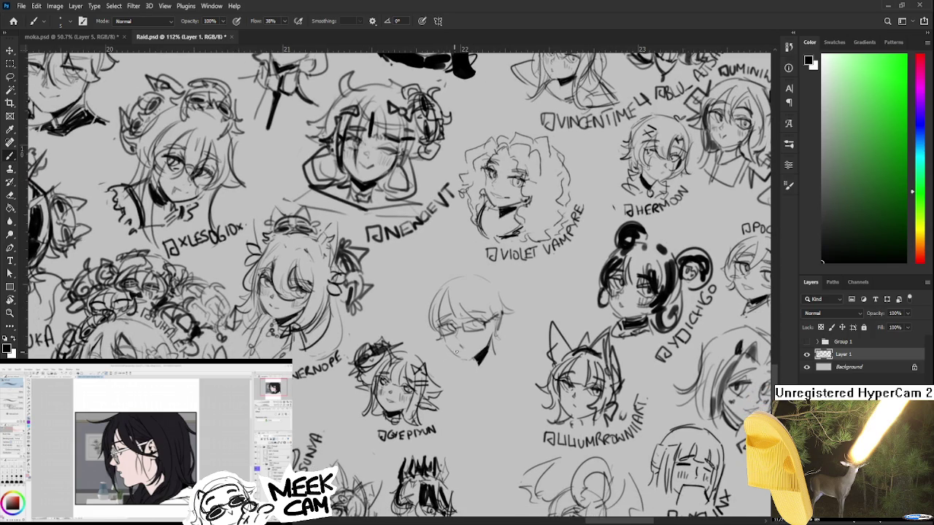
drag(459, 359, 446, 370)
key(ctrl+z)
mouse_move(493, 343)
mouse_down()
mouse_move(532, 347)
mouse_move(509, 356)
mouse_move(495, 379)
mouse_up()
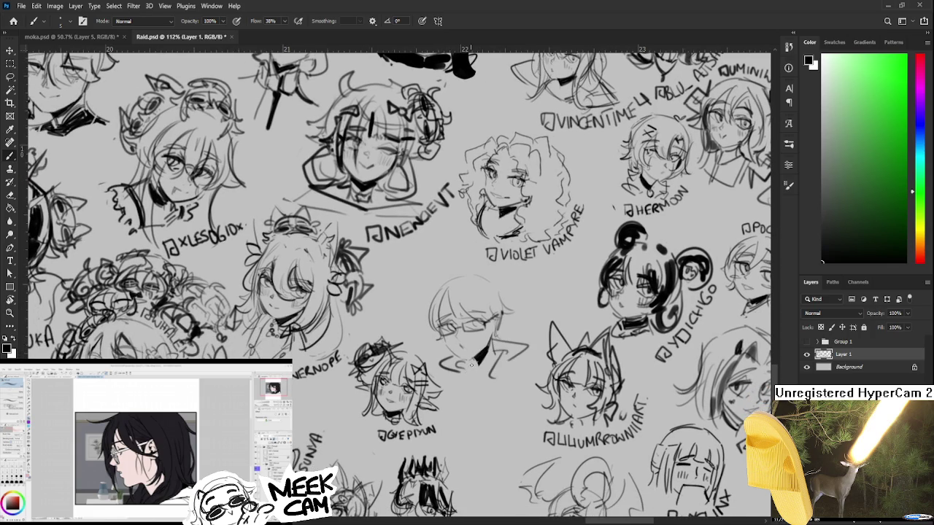
drag(478, 382, 426, 365)
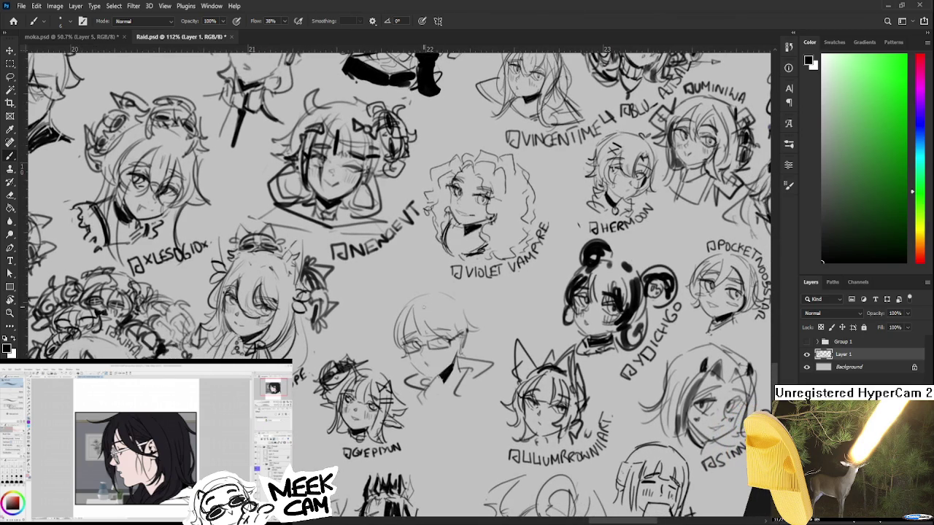
- Hatch dark hair streaks, add a 6 px dark detail on the right lens, and save Raid.psd
mouse_move(416, 309)
mouse_down()
mouse_move(434, 341)
mouse_move(425, 309)
mouse_move(407, 348)
mouse_up()
key(e)
key(b)
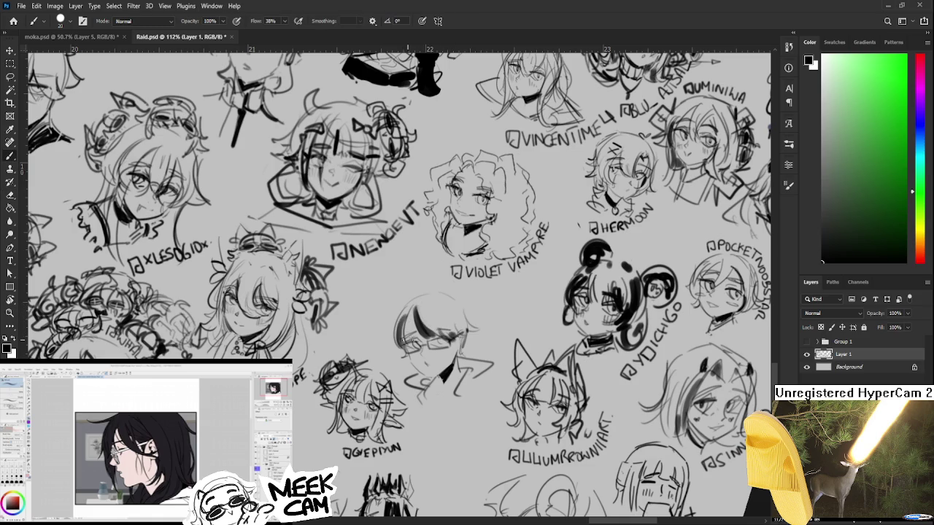
drag(458, 326, 474, 334)
key(bracketleft)
key(bracketleft)
key(bracketleft)
key(bracketleft)
key(bracketleft)
drag(450, 338, 416, 343)
key(ctrl+s)
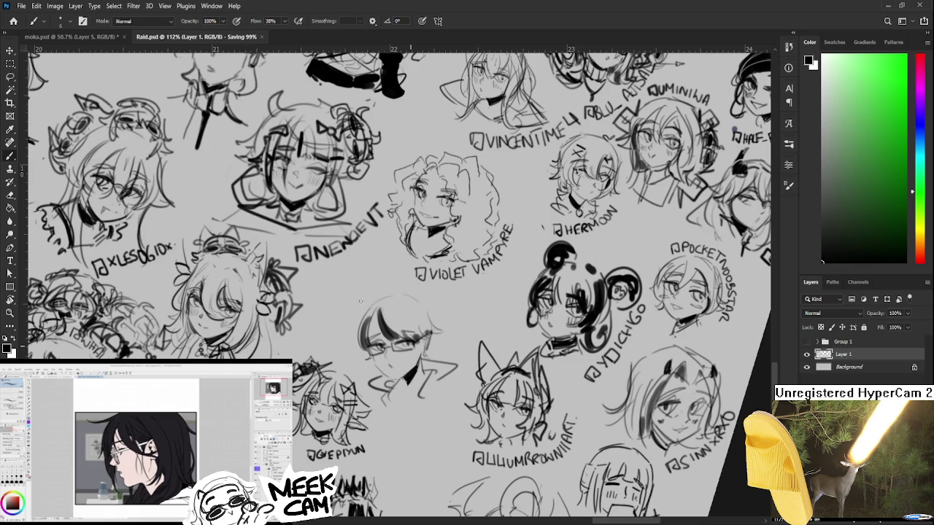
- Lasso the glasses character, scale it to 75%, and adjust its tilt
key(l)
mouse_move(368, 296)
mouse_down()
mouse_move(441, 412)
mouse_move(387, 290)
mouse_up()
key(ctrl+t)
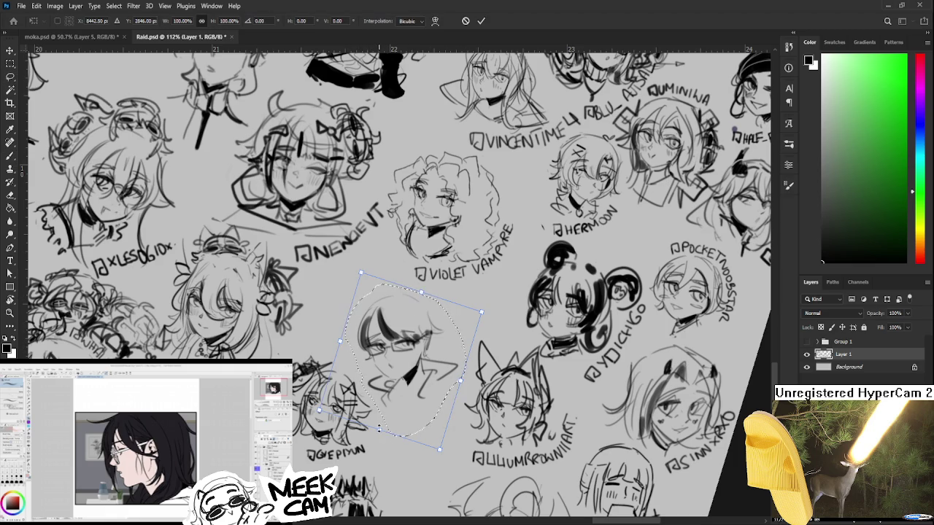
drag(379, 429, 362, 397)
mouse_move(445, 326)
mouse_down()
mouse_move(456, 316)
mouse_move(448, 305)
mouse_up()
key(Return)
- Brush the artist's handle beneath the character and rotate the view to level it
key(b)
mouse_move(403, 367)
mouse_down()
mouse_move(408, 352)
mouse_move(415, 372)
mouse_move(434, 366)
mouse_move(458, 330)
mouse_move(456, 321)
mouse_move(420, 356)
mouse_move(435, 324)
mouse_move(472, 318)
mouse_up()
key(r)
key(r)
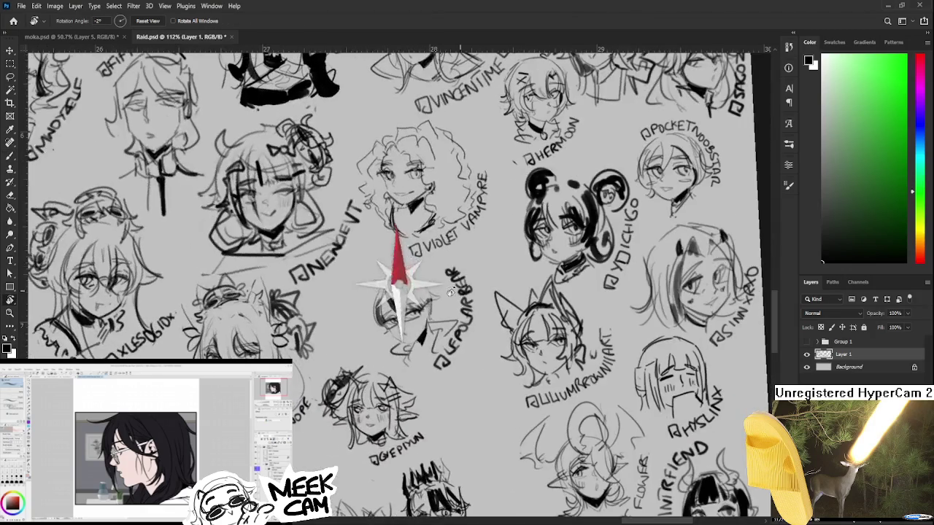
- Zoom out on Raid.psd and reset the canvas rotation to 0°
scroll(471, 321, down, 2)
scroll(475, 350, down, 3)
scroll(478, 379, down, 2)
key(Escape)
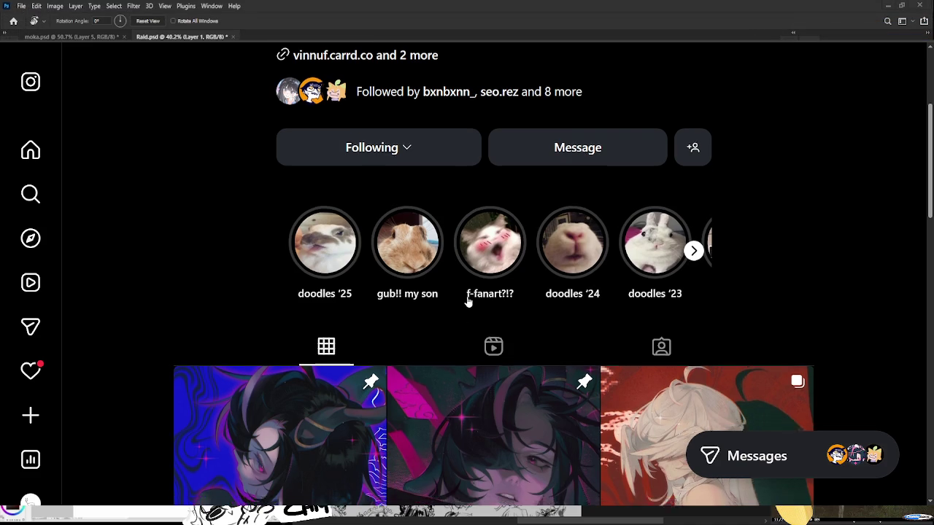
- Scroll through the artist's Instagram post grid, then close Raid.psd with Ctrl+W
scroll(470, 298, down, 4)
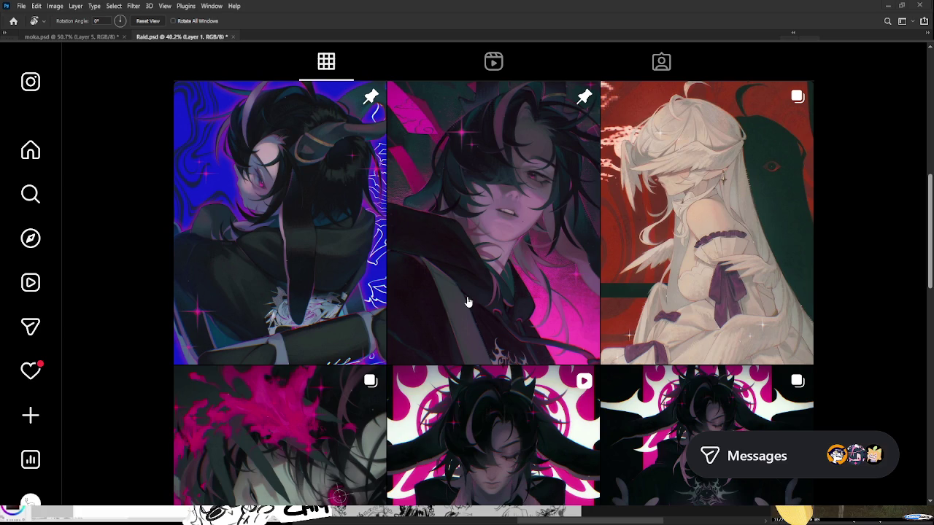
scroll(475, 299, up, 1)
scroll(478, 300, down, 2)
scroll(482, 299, up, 1)
scroll(481, 299, up, 1)
scroll(482, 299, up, 1)
scroll(482, 299, down, 1)
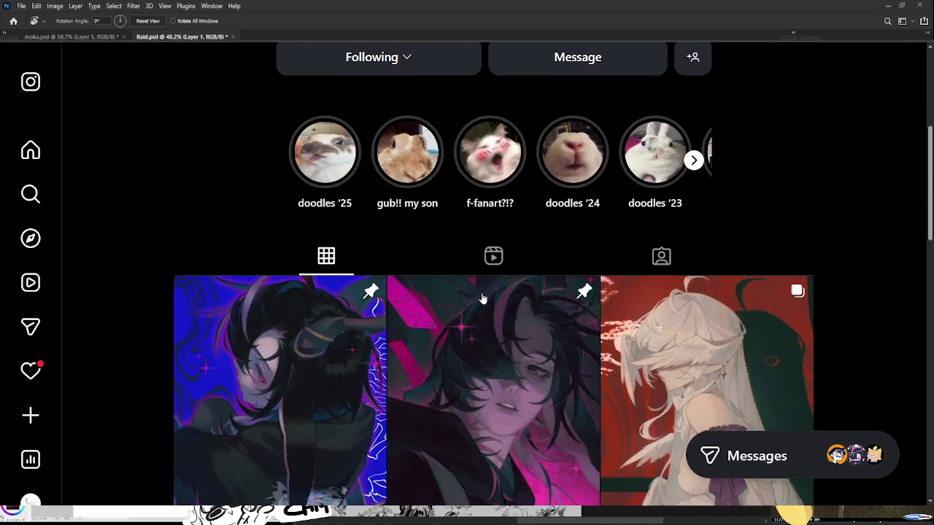
scroll(482, 299, down, 3)
scroll(482, 299, down, 1)
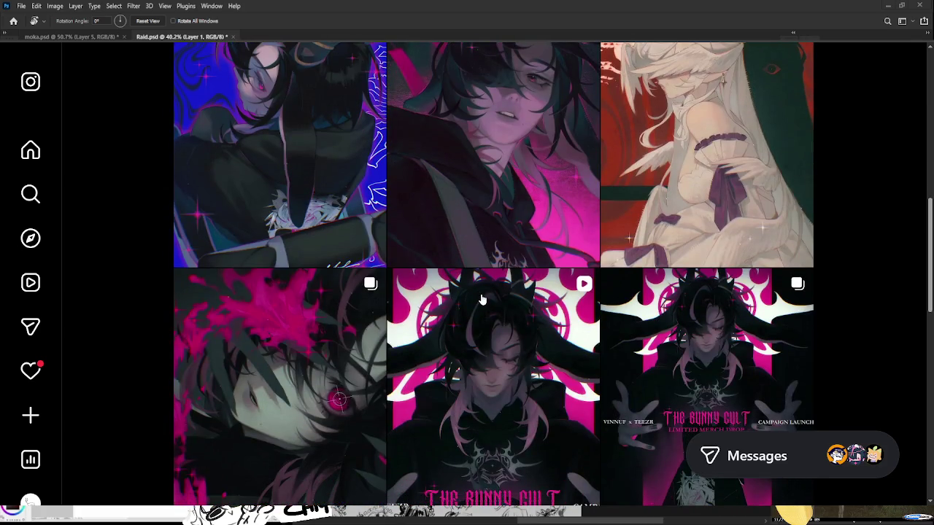
scroll(481, 299, down, 1)
scroll(482, 299, up, 1)
key(ctrl+w)
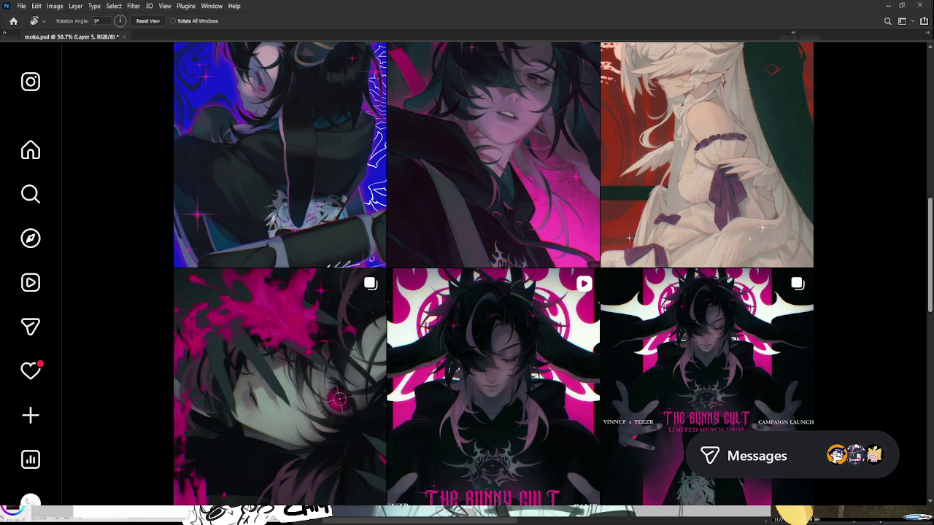
scroll(453, 515, up, 3)
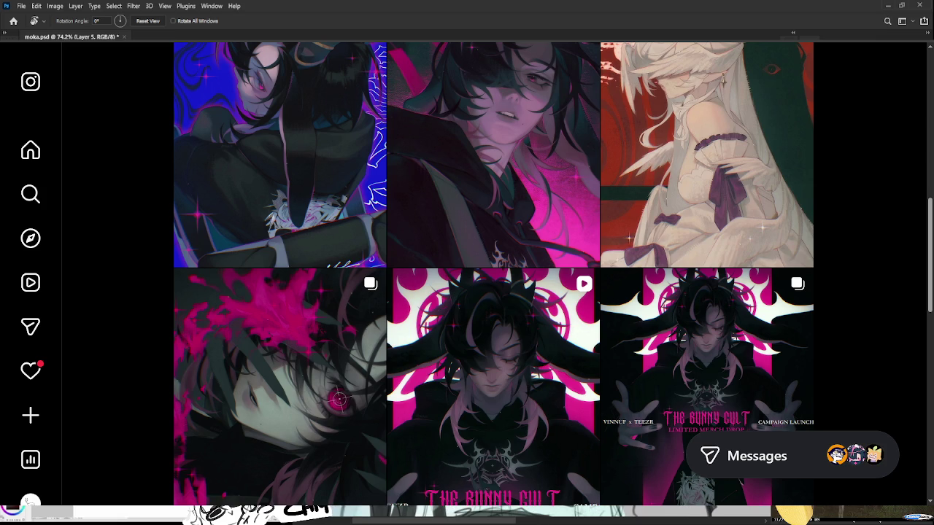
key(b)
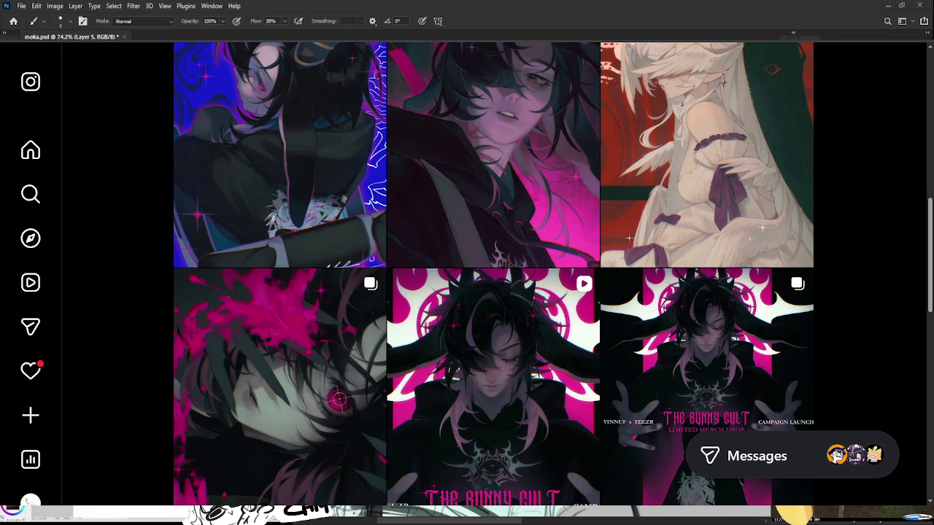
- Scroll the Instagram illustration grid once more before leaving it for the stream replay
scroll(338, 399, up, 2)
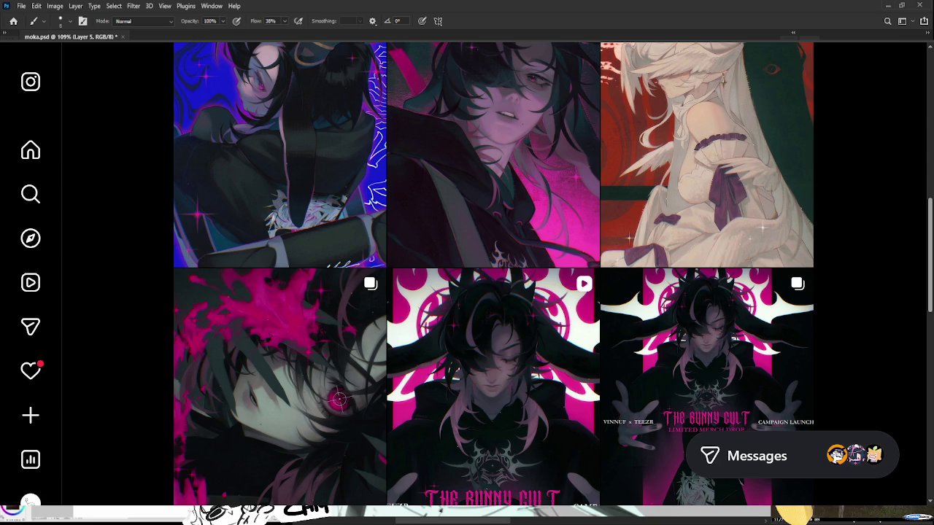
scroll(338, 399, down, 1)
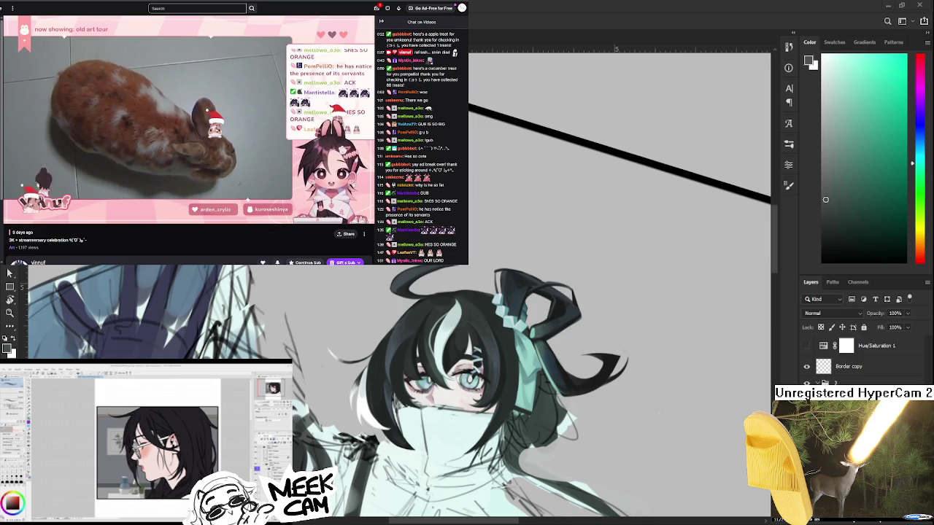
- Zoom onto the face and sample blue-grey, green, then teal-blue from the hair as foreground
scroll(365, 340, up, 1)
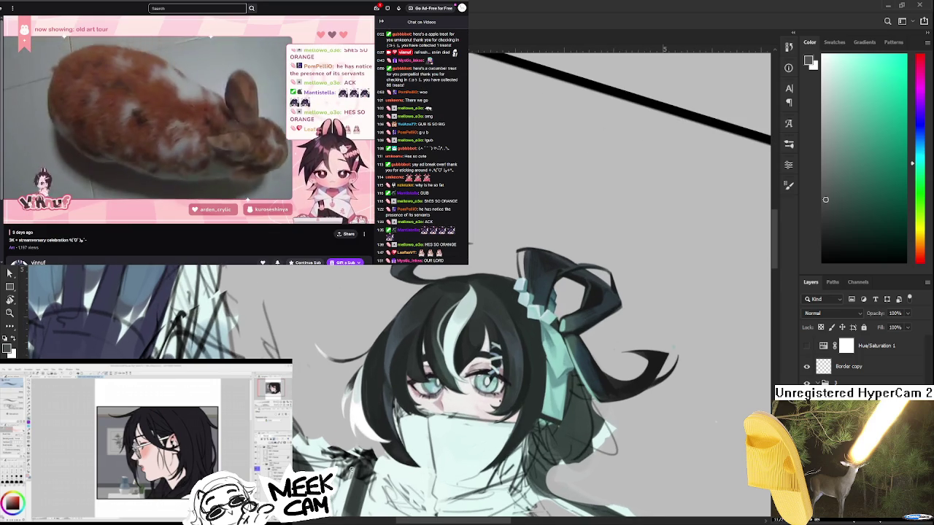
scroll(336, 337, down, 2)
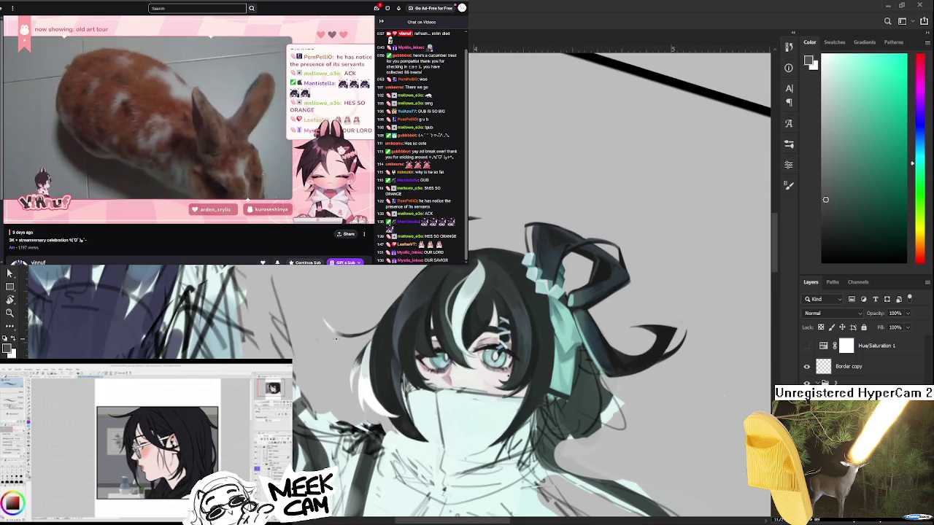
scroll(371, 337, up, 2)
scroll(371, 338, right, 2)
alt+click(379, 330)
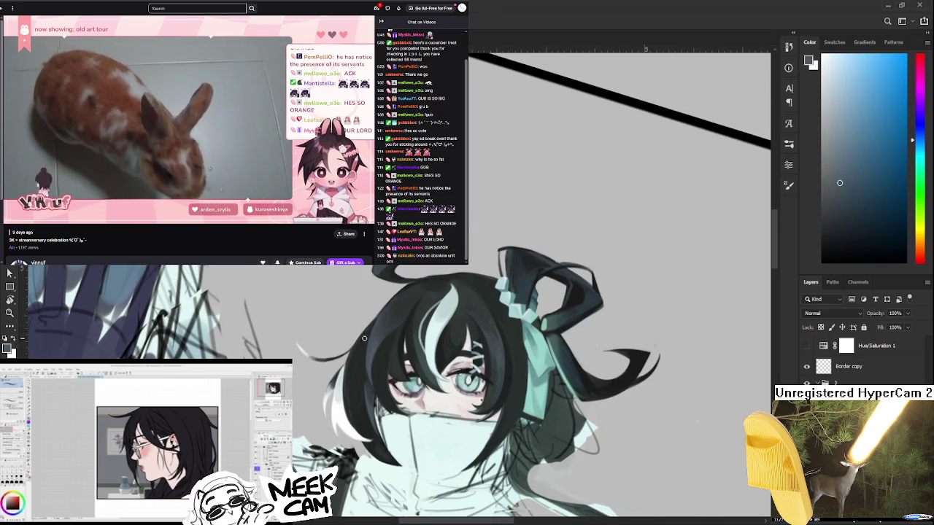
alt+click(349, 397)
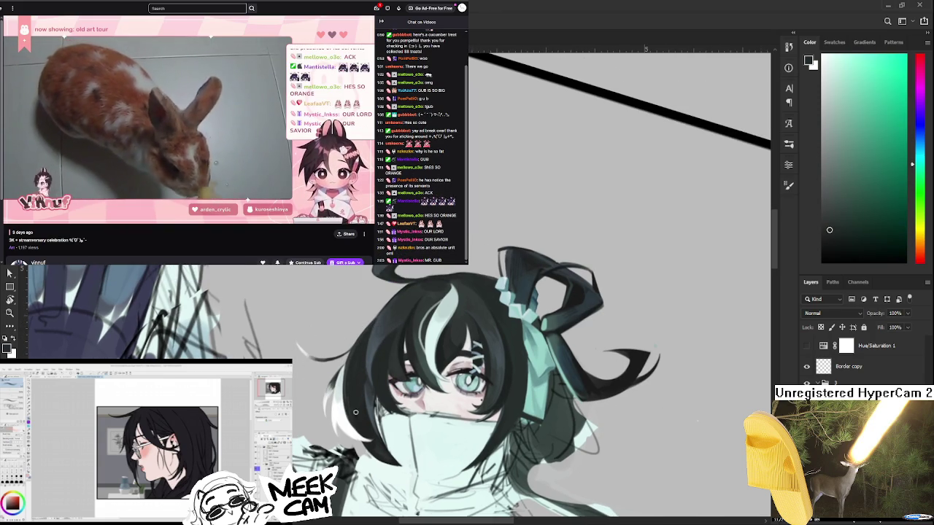
alt+click(388, 323)
scroll(388, 292, down, 1)
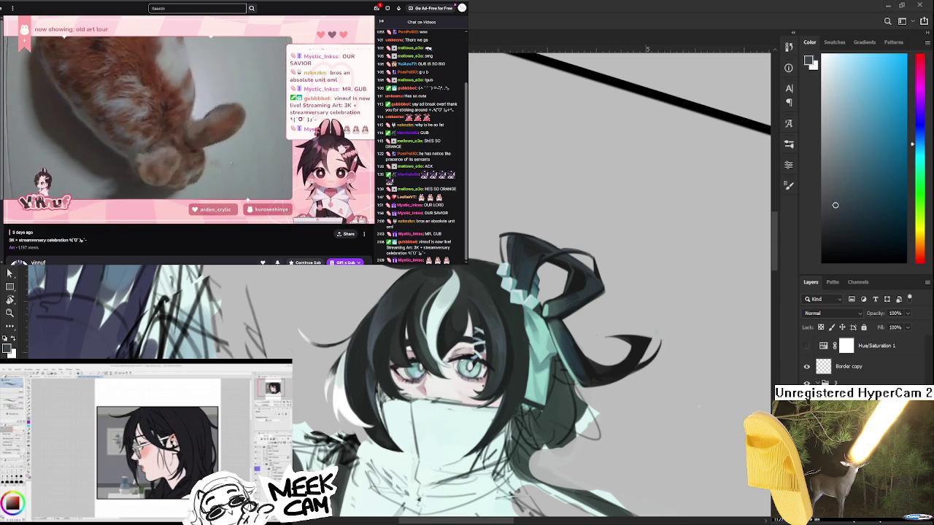
scroll(305, 377, up, 2)
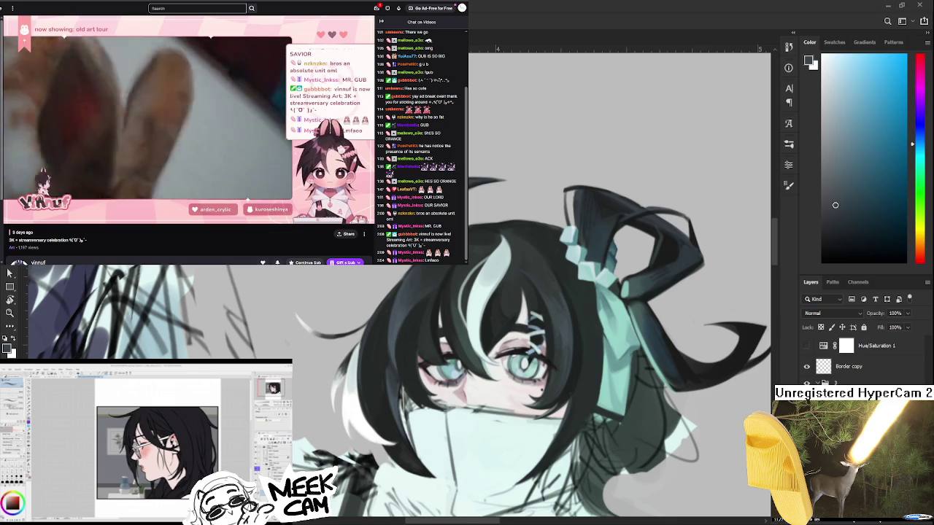
mouse_move(576, 250)
mouse_down()
mouse_move(477, 297)
mouse_move(549, 260)
mouse_up()
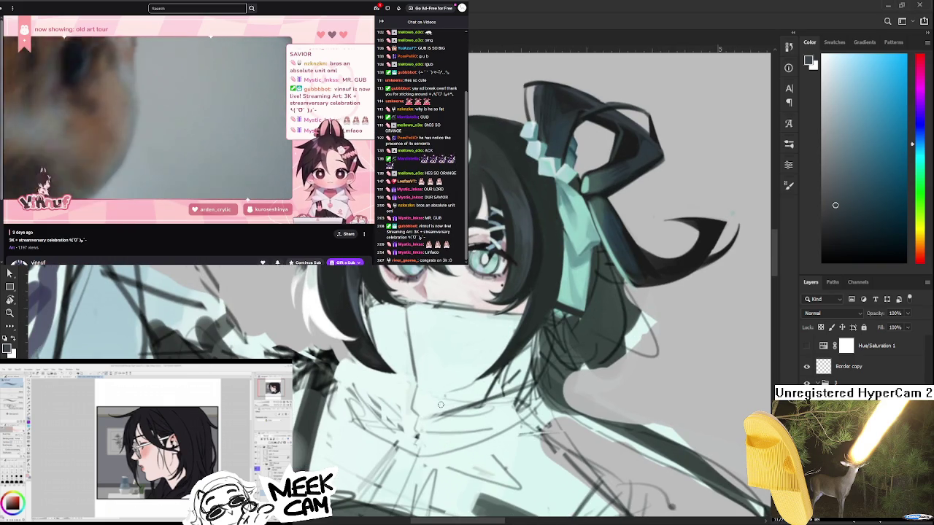
drag(434, 398, 416, 363)
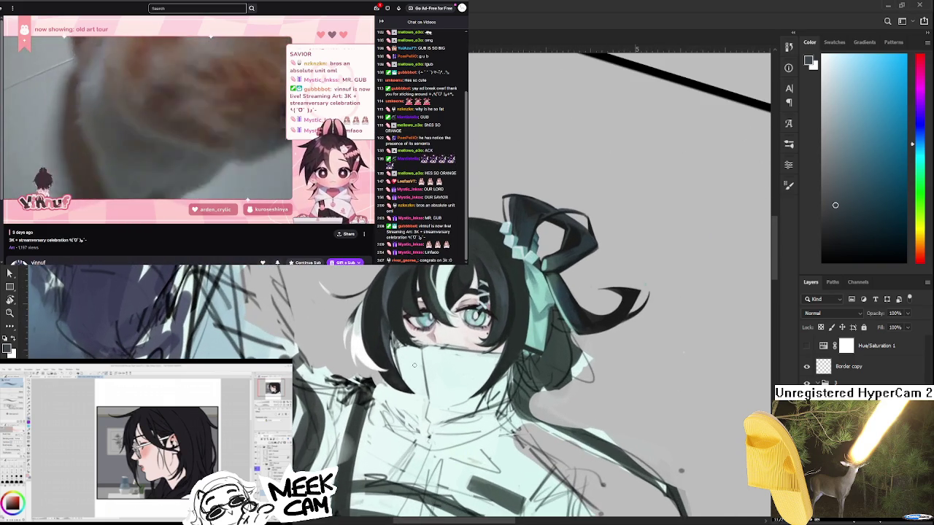
- Sample colours around the face, rotate the head upright, and undo the stray dark mask stroke
drag(389, 322, 376, 329)
alt+click(376, 343)
alt+click(377, 349)
mouse_move(379, 349)
mouse_down()
mouse_move(376, 326)
mouse_move(380, 394)
mouse_up()
alt+click(376, 326)
key(ctrl+z)
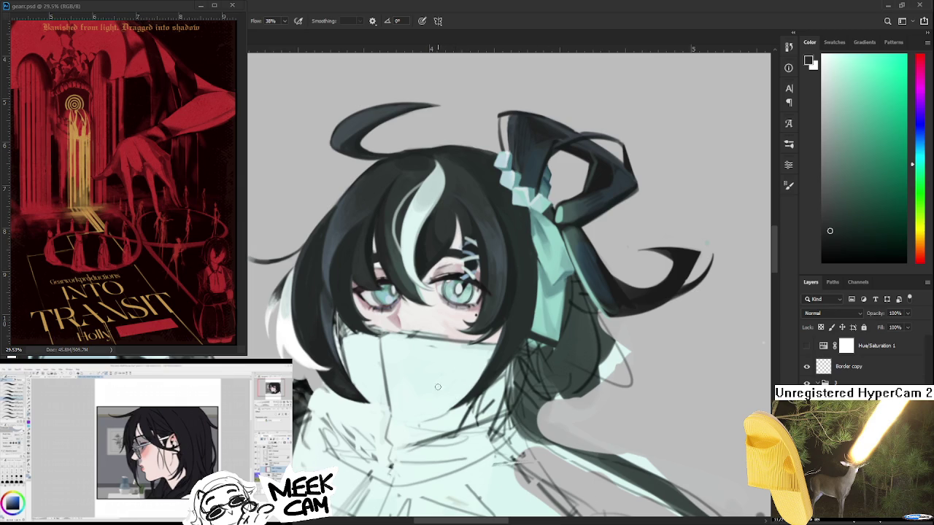
mouse_move(441, 386)
mouse_down()
mouse_move(466, 425)
mouse_move(459, 408)
mouse_up()
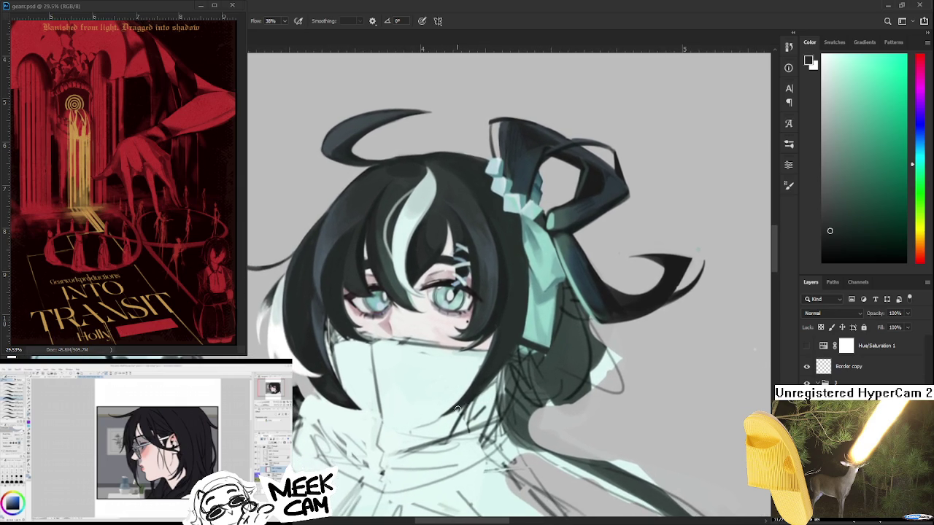
drag(449, 393, 561, 357)
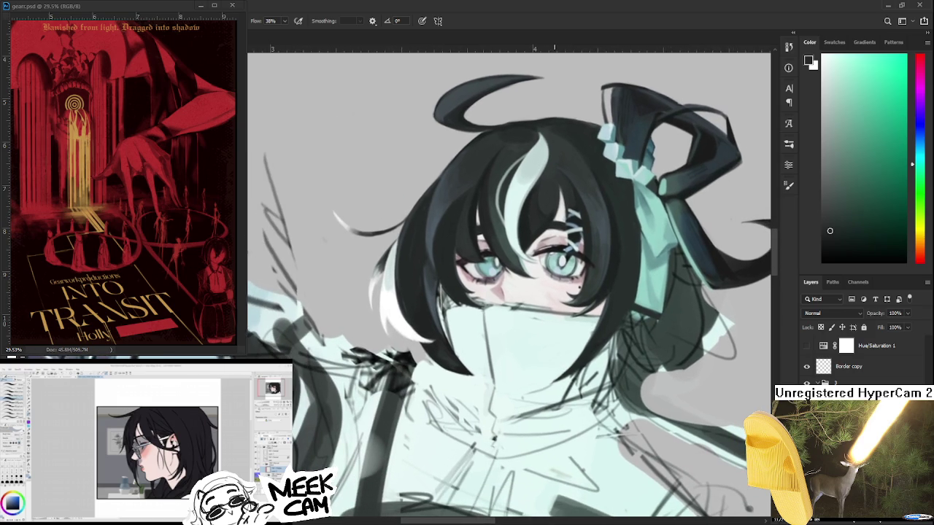
scroll(534, 259, down, 2)
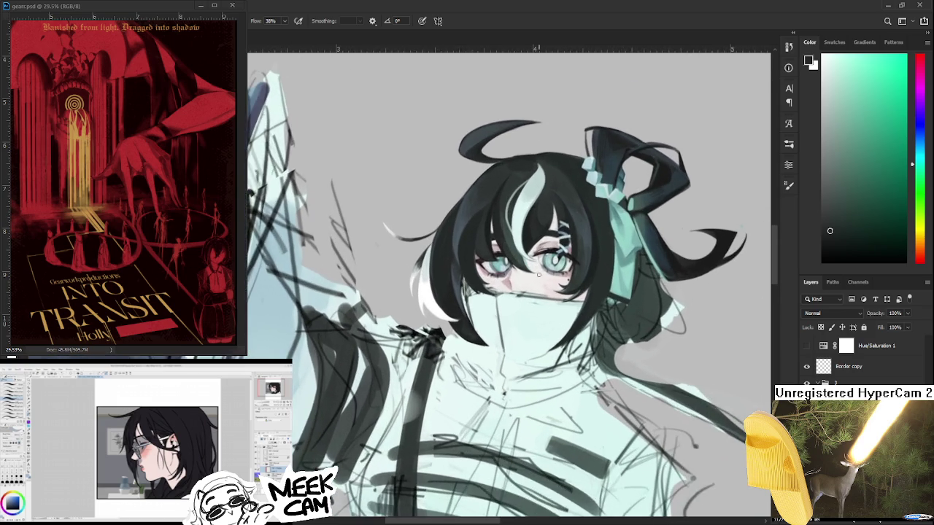
mouse_move(533, 318)
mouse_down()
mouse_move(413, 308)
mouse_move(456, 337)
mouse_up()
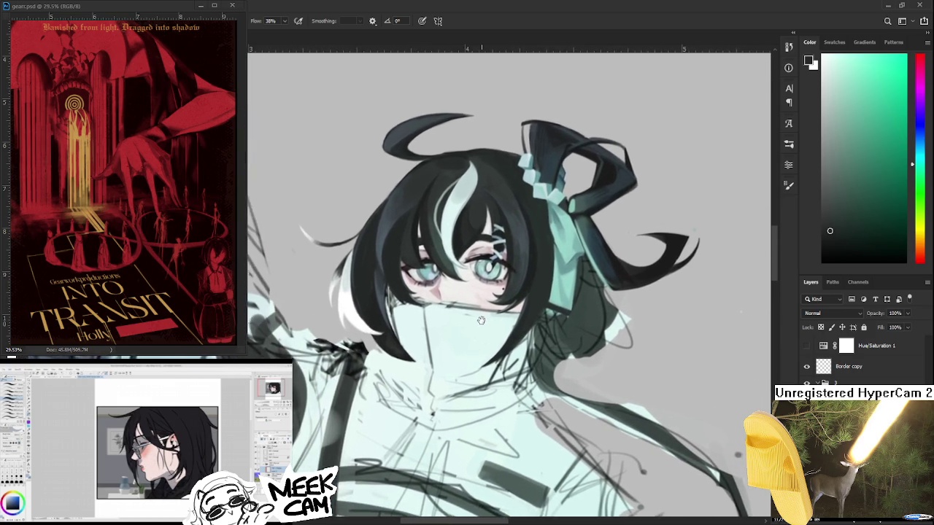
scroll(457, 336, down, 2)
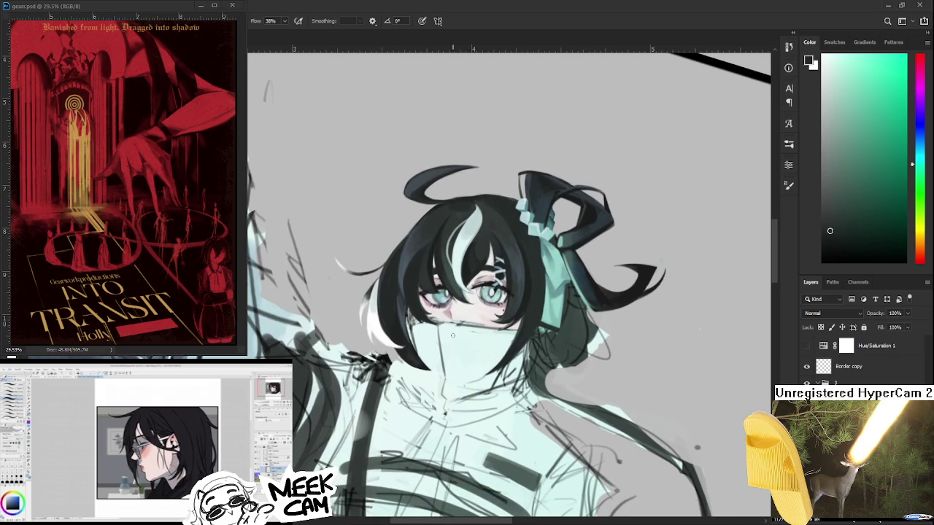
scroll(489, 331, down, 1)
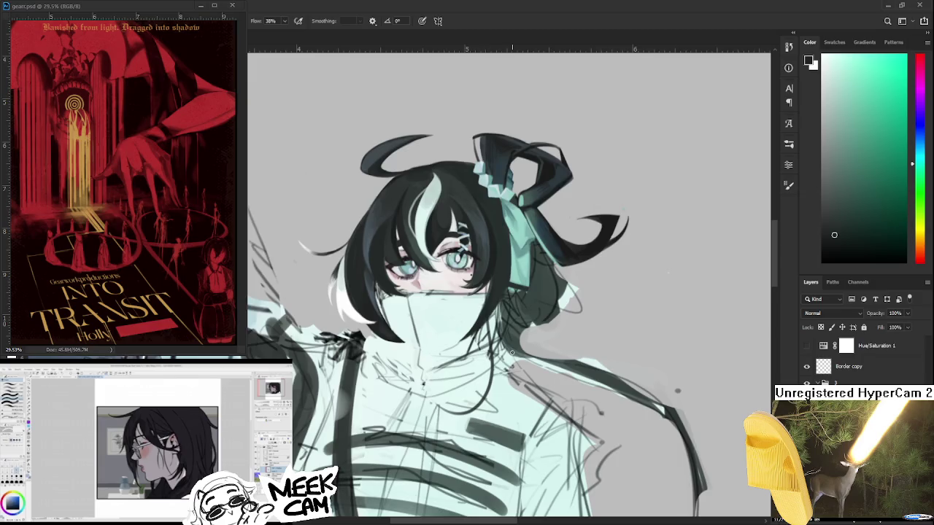
scroll(489, 332, down, 1)
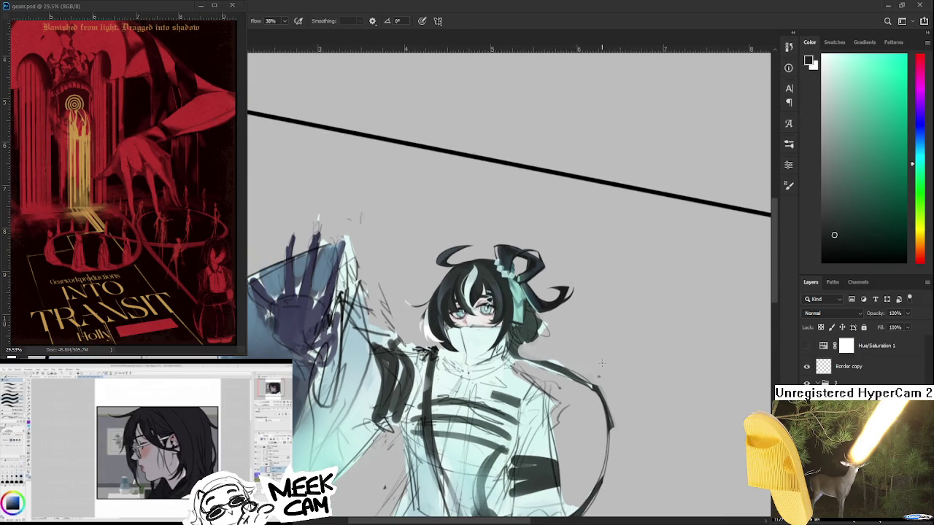
scroll(602, 363, up, 1)
scroll(598, 372, up, 1)
scroll(595, 387, up, 1)
scroll(593, 398, up, 1)
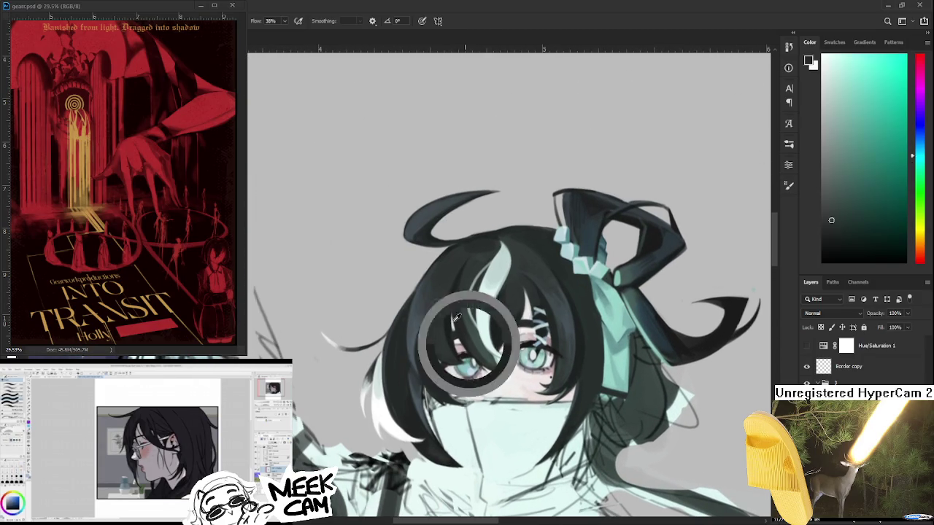
drag(527, 340, 484, 346)
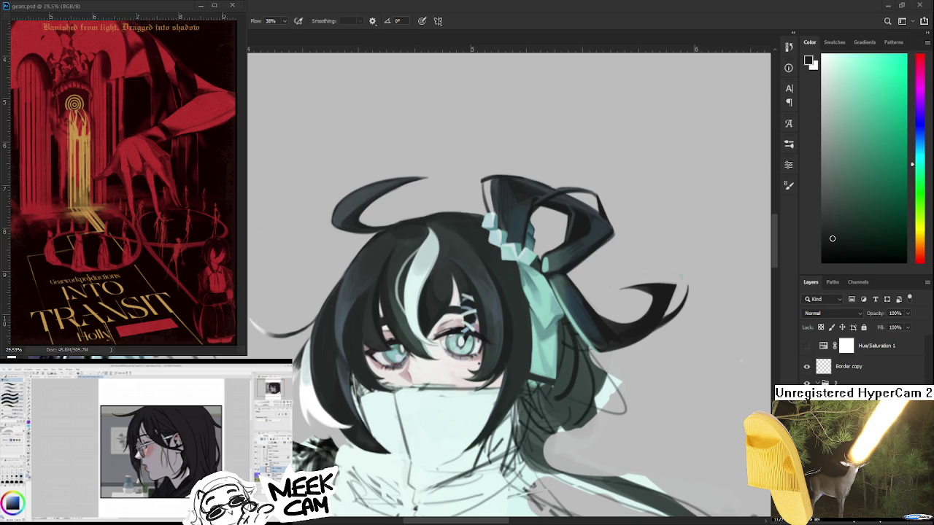
- Sample the dark hair beside the teal ribbon repeatedly, settling on the final darker hair shade
alt+click(577, 360)
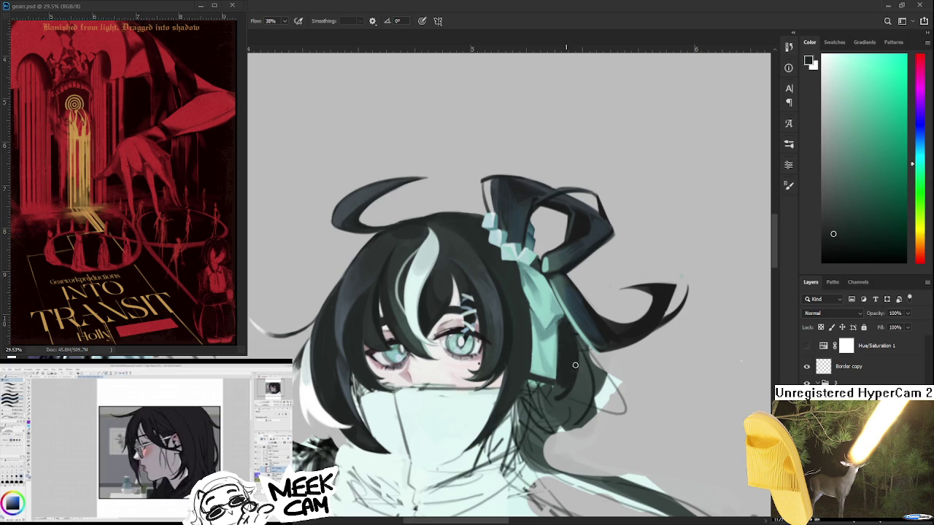
alt+click(577, 356)
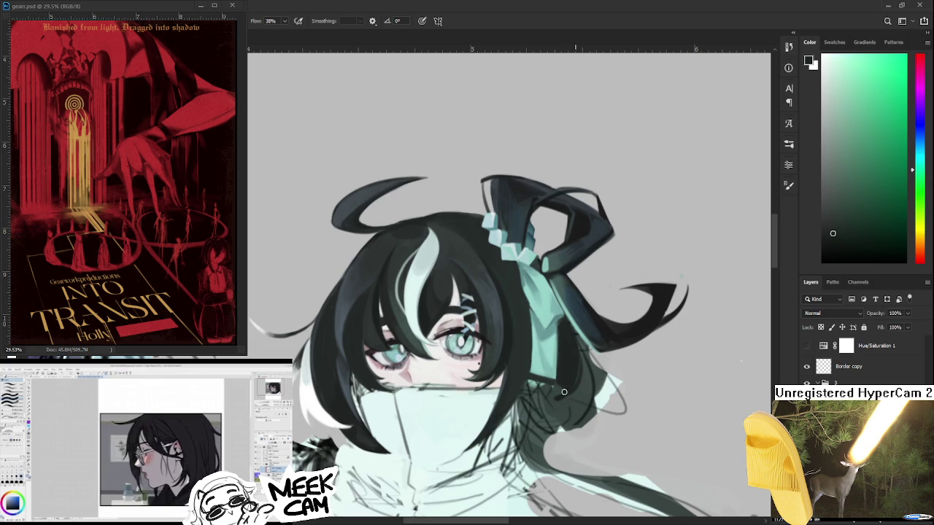
alt+click(581, 384)
alt+click(566, 398)
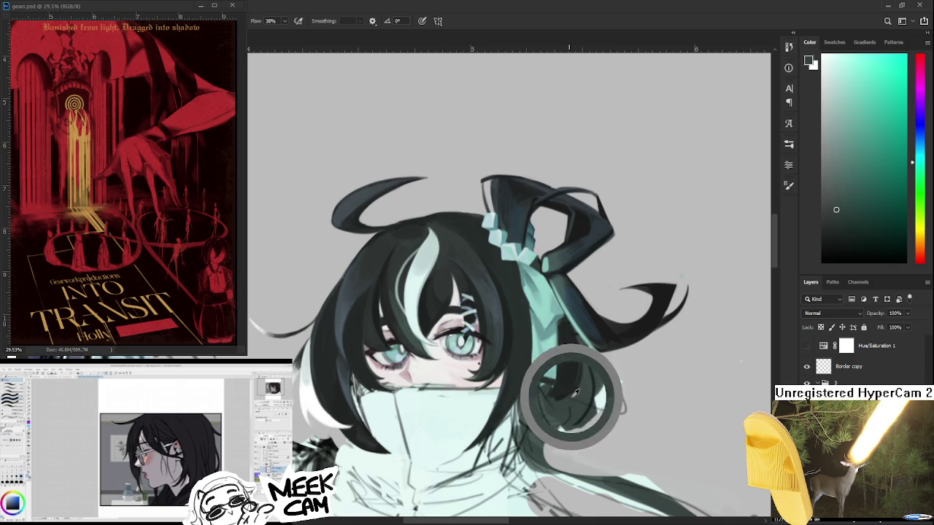
alt+click(572, 392)
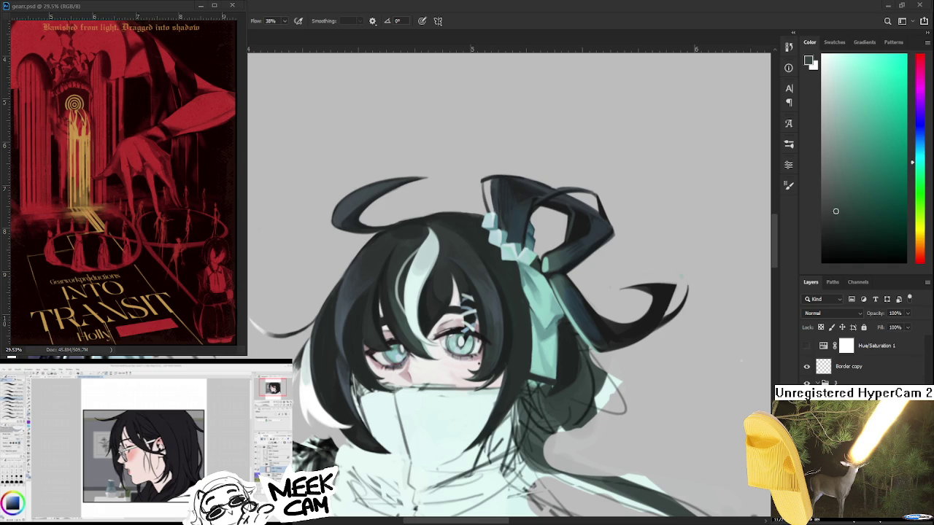
- Zoom in and freehand-select the white-streaked hair strand over the left eye
key(ctrl+plus)
key(ctrl+plus)
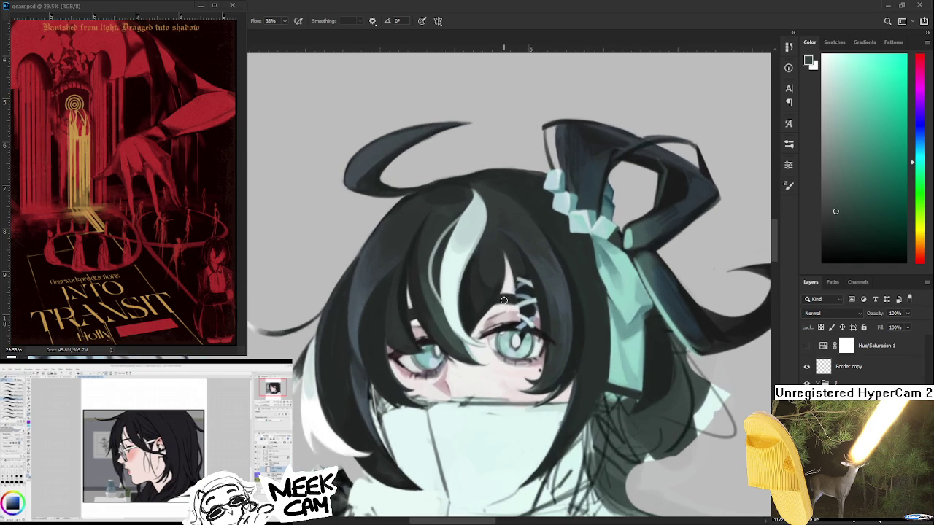
key(ctrl)
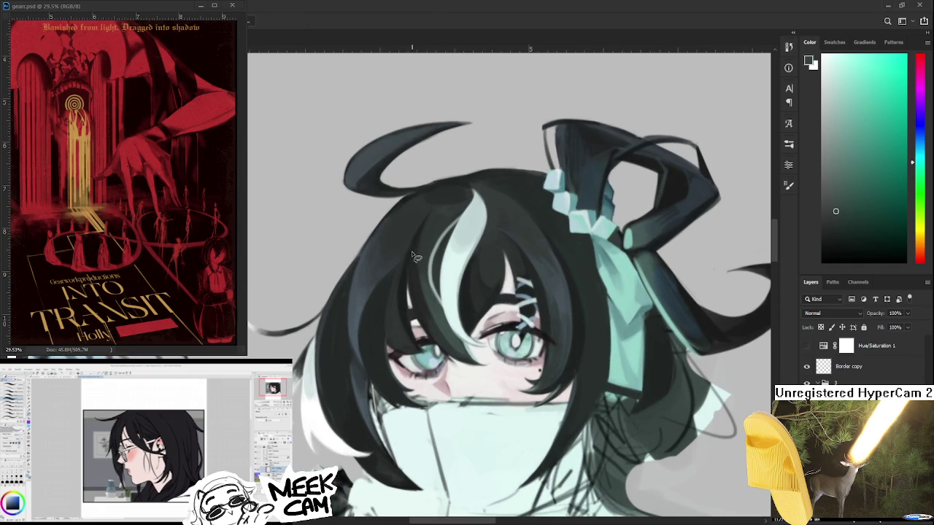
mouse_move(414, 239)
mouse_down()
mouse_move(503, 257)
mouse_move(507, 282)
mouse_move(476, 343)
mouse_move(488, 368)
mouse_move(460, 370)
mouse_move(430, 339)
mouse_move(413, 259)
mouse_up()
- Free Transform the strand, stretching its lower end down and narrowing it, then commit
key(ctrl+t)
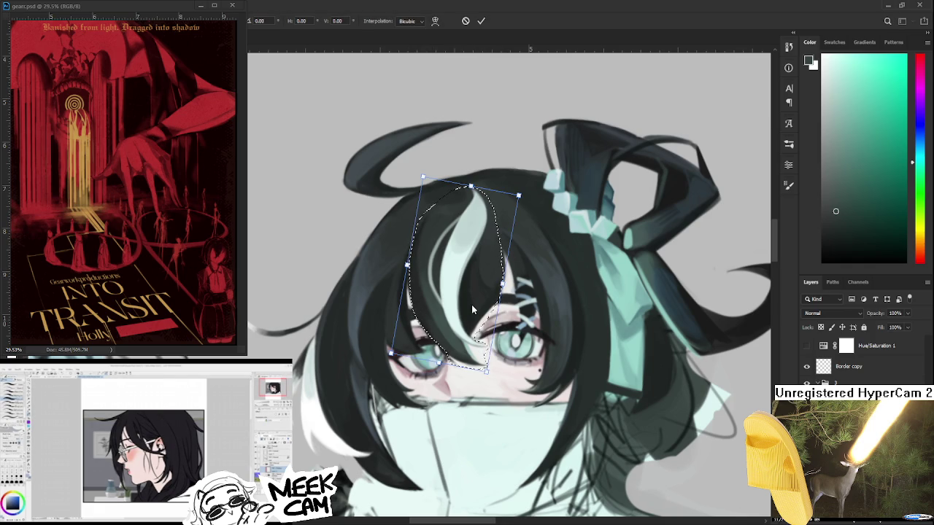
drag(487, 371, 493, 394)
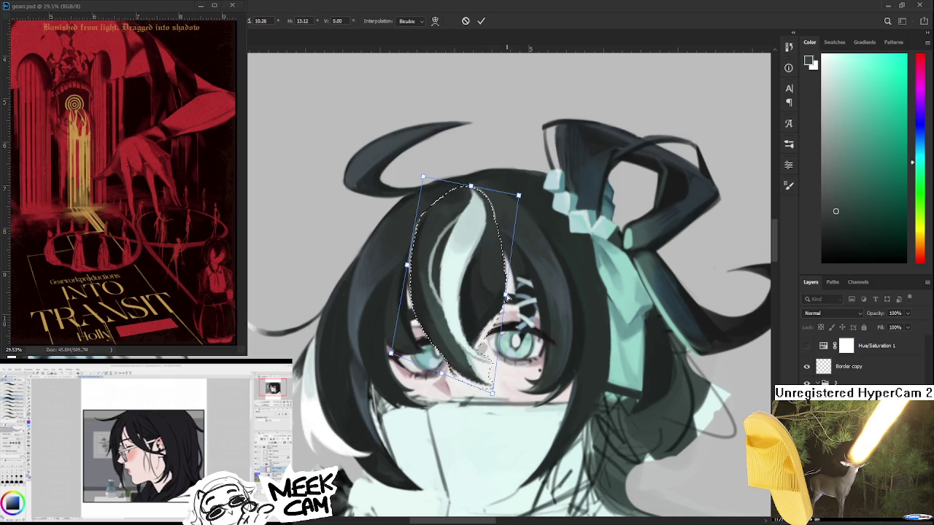
drag(506, 297, 504, 296)
drag(518, 195, 518, 197)
drag(405, 266, 407, 268)
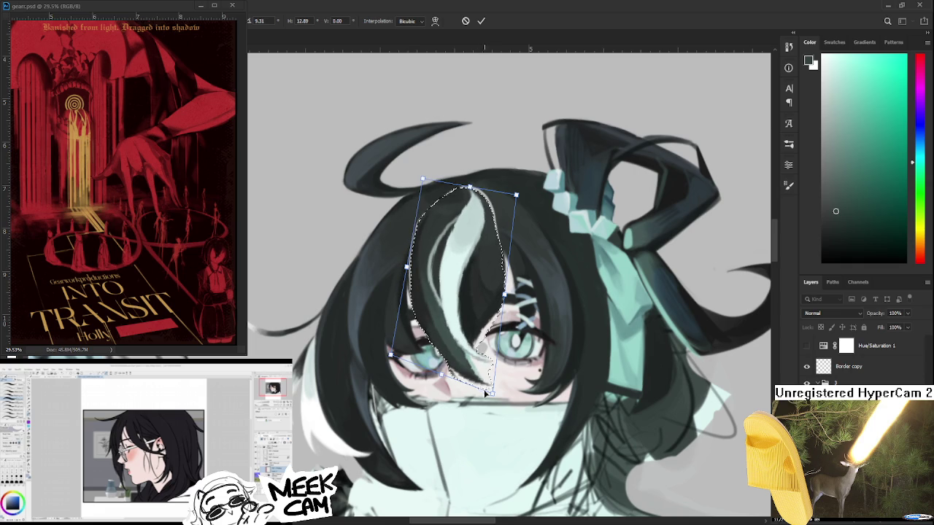
drag(494, 395, 500, 395)
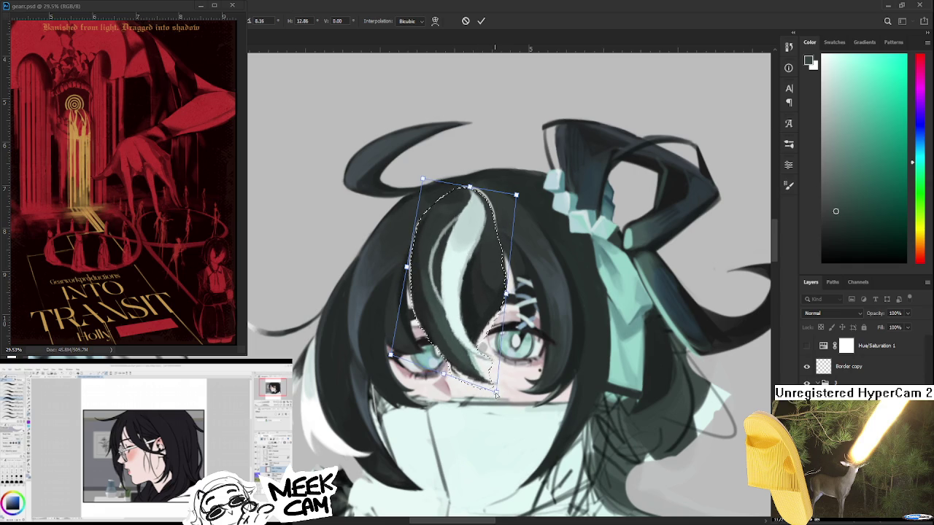
key(Return)
scroll(511, 362, down, 1)
- Tilt the view around the face and sample a pinkish skin tone
scroll(511, 363, down, 1)
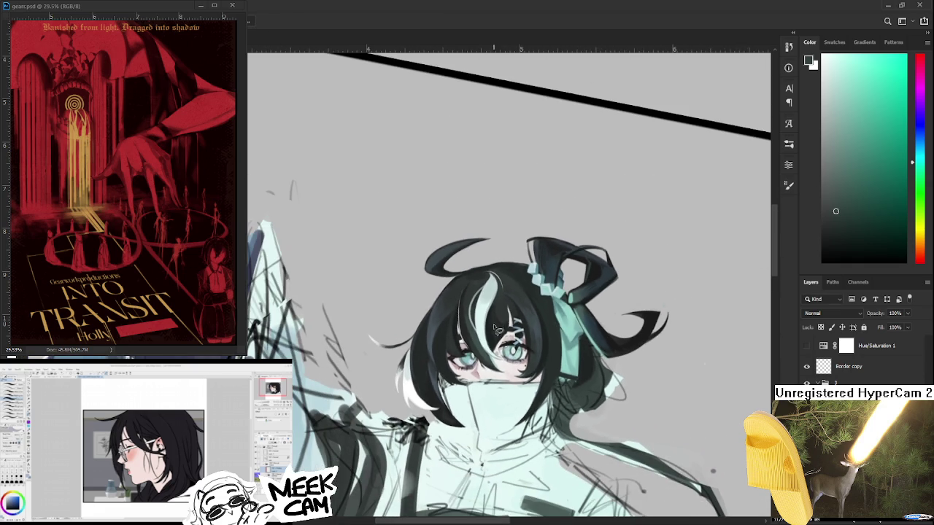
scroll(514, 349, up, 1)
scroll(514, 350, up, 1)
scroll(518, 356, up, 2)
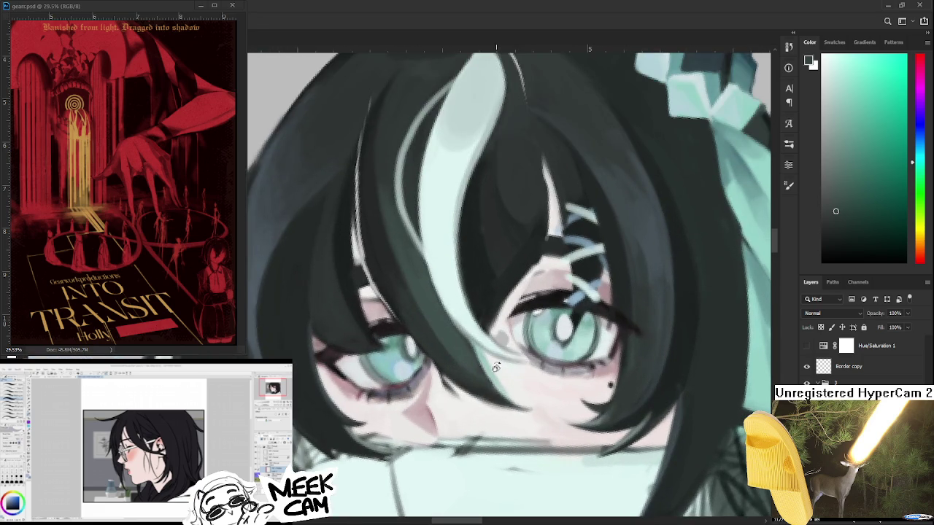
drag(519, 356, 451, 362)
alt+click(451, 363)
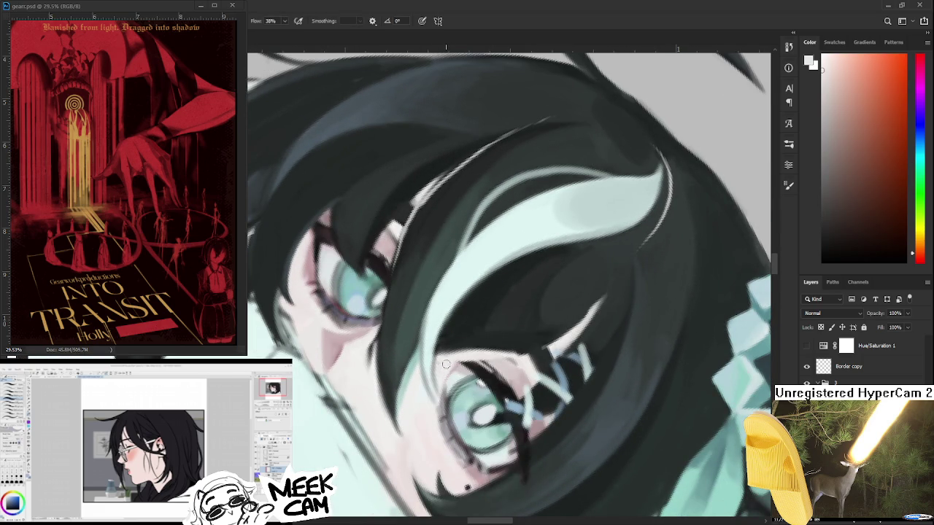
key(r)
drag(433, 385, 502, 411)
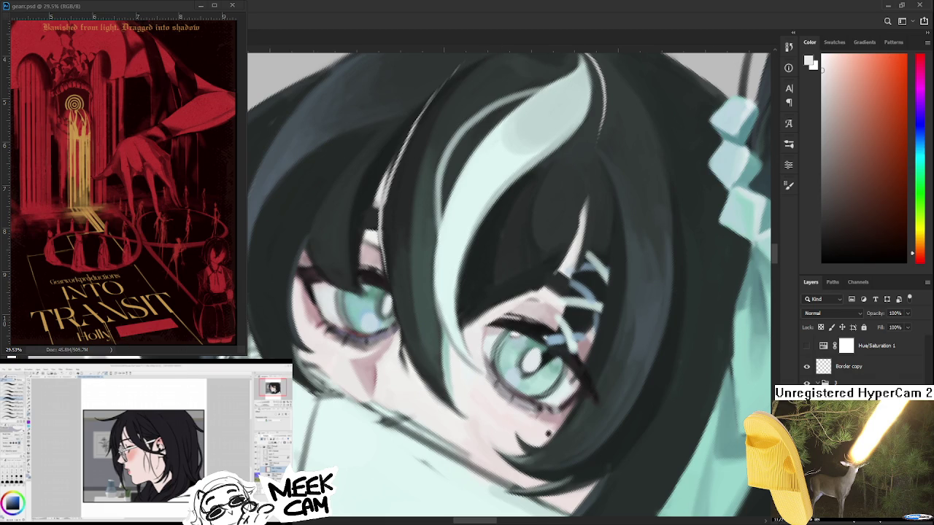
- Straighten and zoom onto the eyes, sample dark and light pinks, and enlarge the brush
key(ctrl+minus)
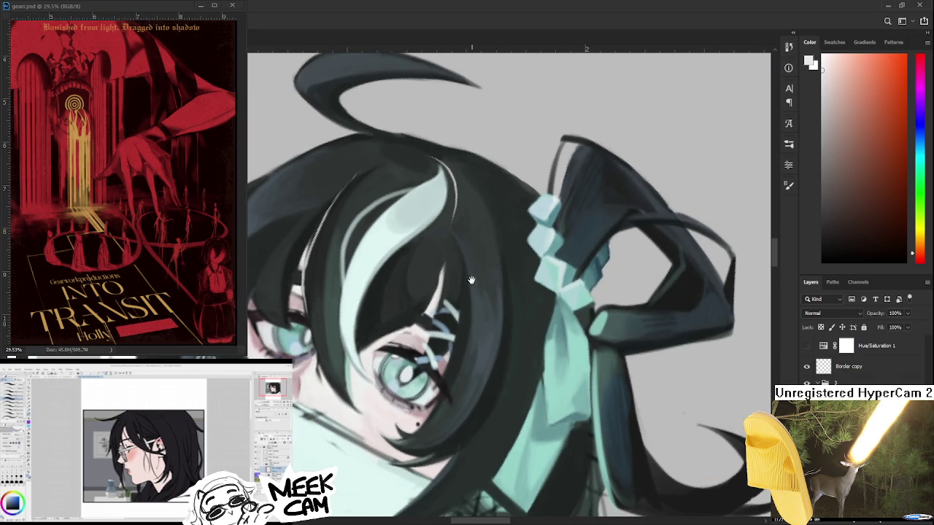
drag(474, 276, 489, 285)
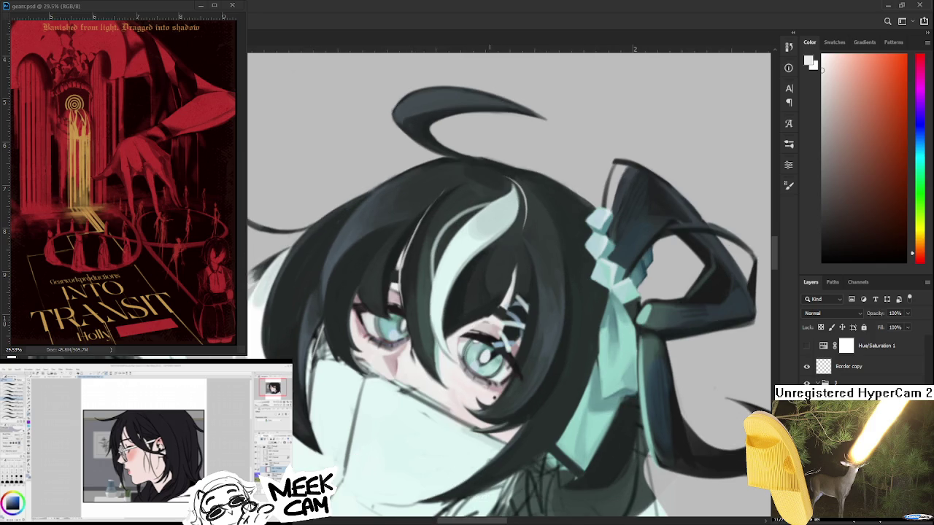
mouse_move(440, 327)
mouse_down()
mouse_move(561, 307)
mouse_move(514, 312)
mouse_up()
alt+click(514, 313)
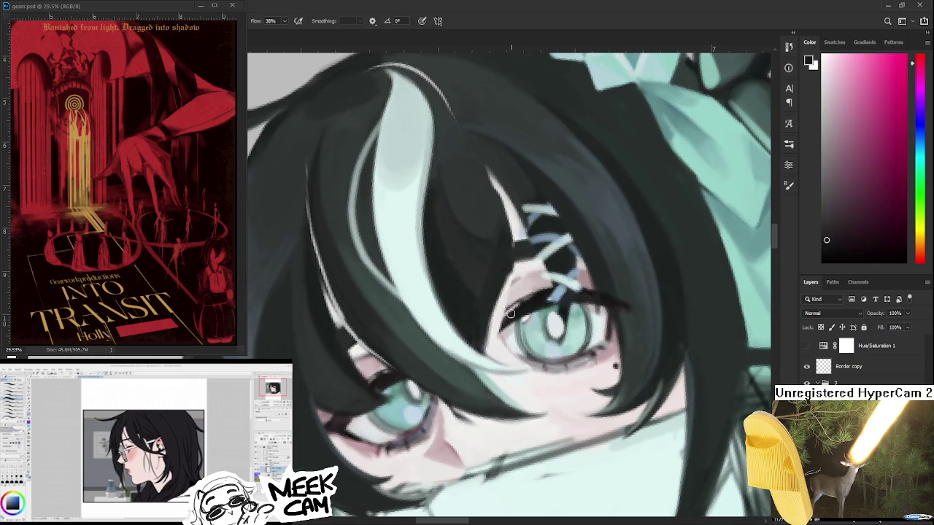
key(bracketright)
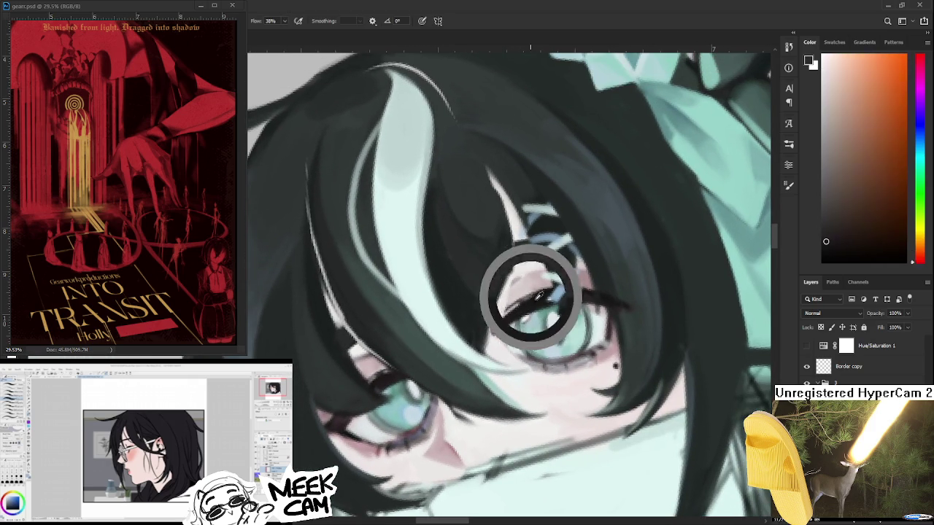
alt+click(519, 290)
- Frame the hair above the eye, repaint its light strand thinner, and sample dark teal
mouse_move(508, 290)
mouse_down()
mouse_move(471, 343)
mouse_move(474, 327)
mouse_move(432, 405)
mouse_up()
alt+click(475, 341)
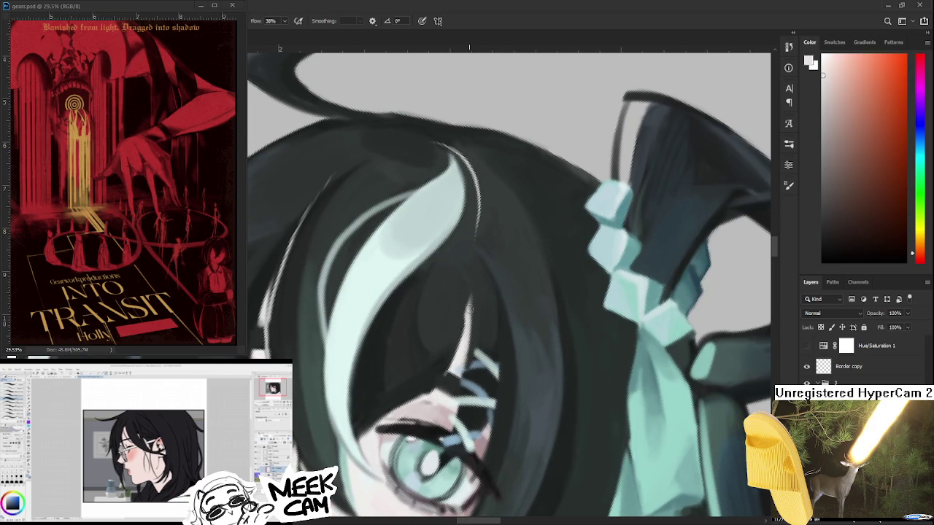
mouse_move(449, 340)
mouse_down()
mouse_move(479, 307)
mouse_move(492, 261)
mouse_move(476, 301)
mouse_up()
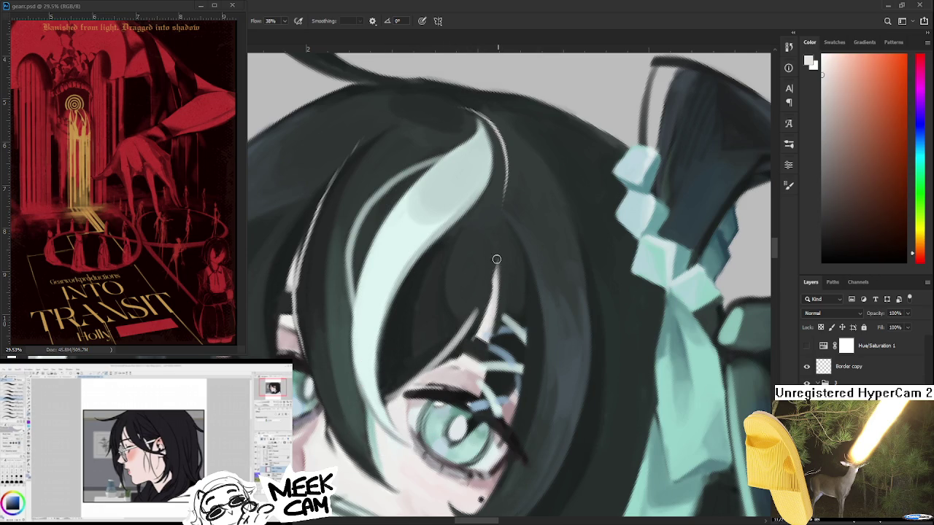
mouse_move(478, 337)
mouse_down()
mouse_move(494, 270)
mouse_move(451, 355)
mouse_up()
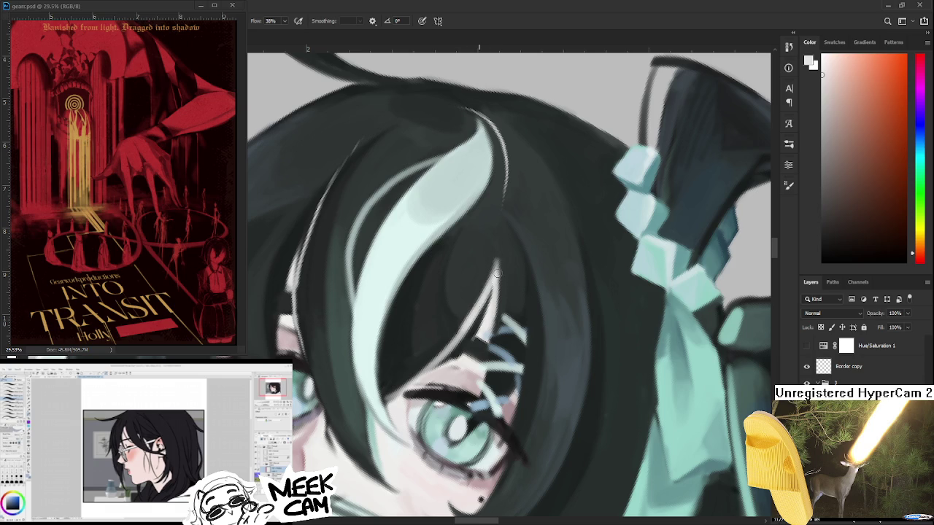
alt+click(441, 342)
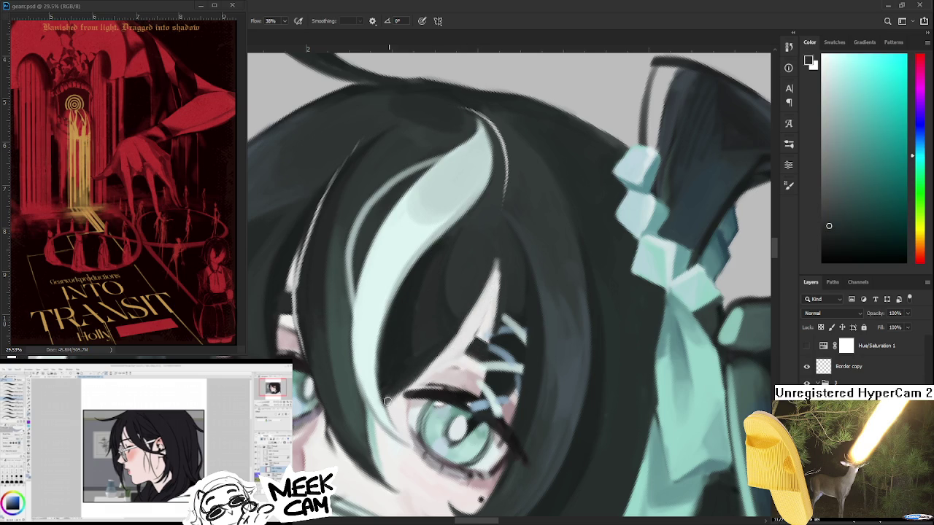
drag(400, 386, 523, 389)
- Return to the brush and sample dark pink and reddish tones around the eye
scroll(523, 389, down, 1)
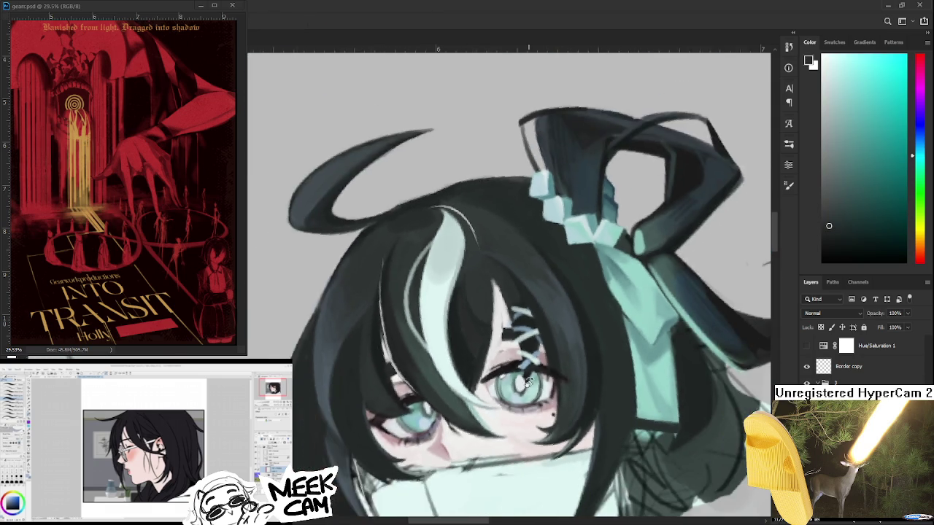
scroll(529, 386, down, 1)
scroll(537, 381, down, 1)
scroll(540, 378, down, 1)
scroll(540, 378, up, 1)
scroll(537, 374, up, 2)
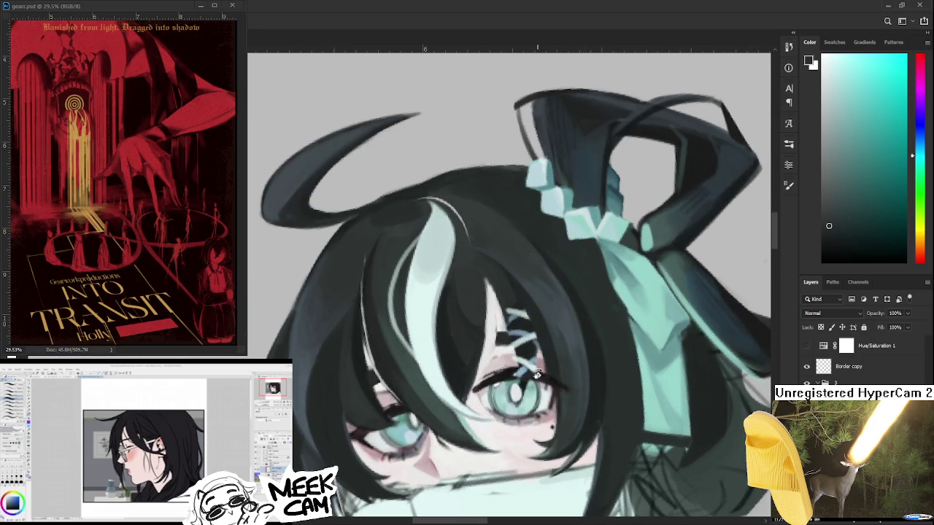
key(b)
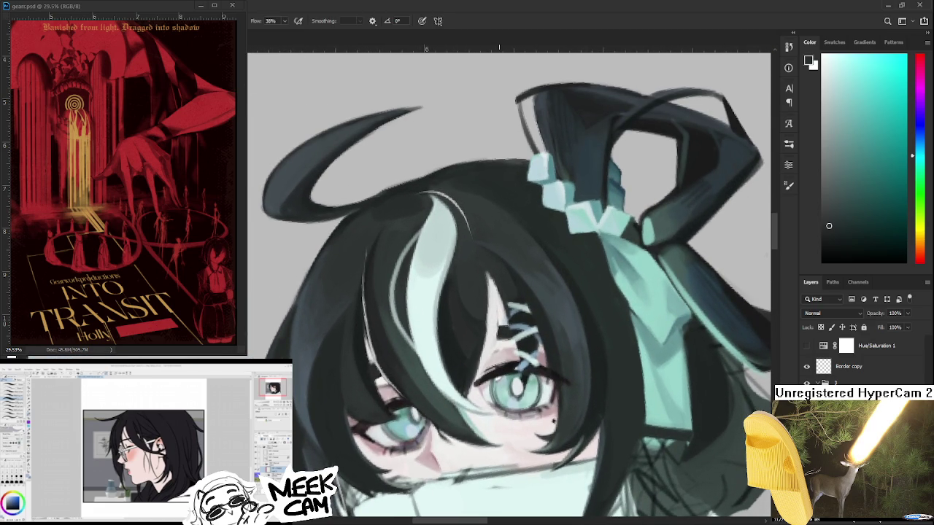
alt+click(491, 378)
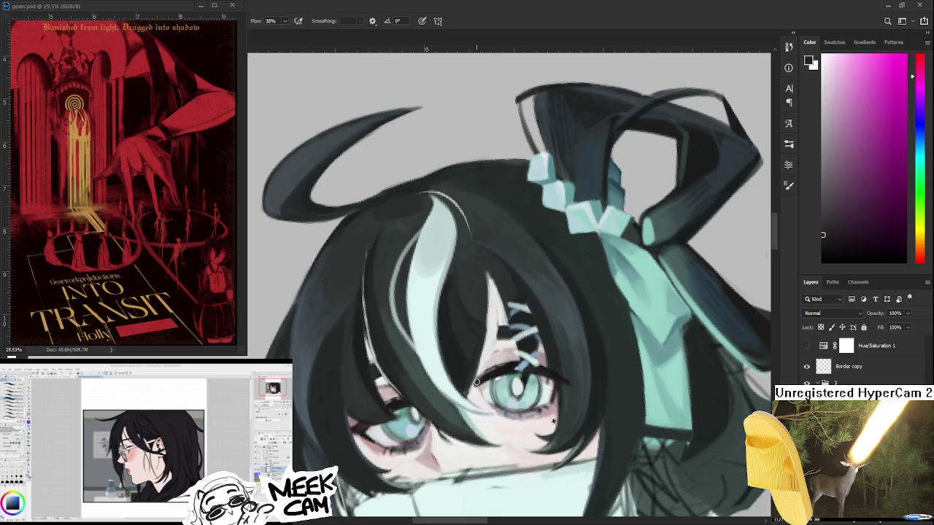
alt+click(476, 386)
alt+click(478, 381)
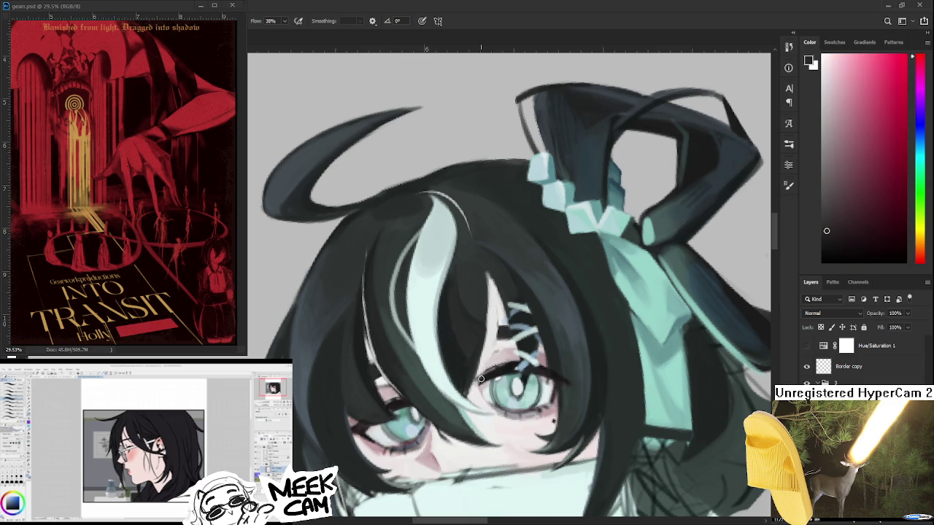
- Sample pale, dark green, light-blue and near-white tones around the eye
alt+click(499, 356)
drag(501, 351, 496, 369)
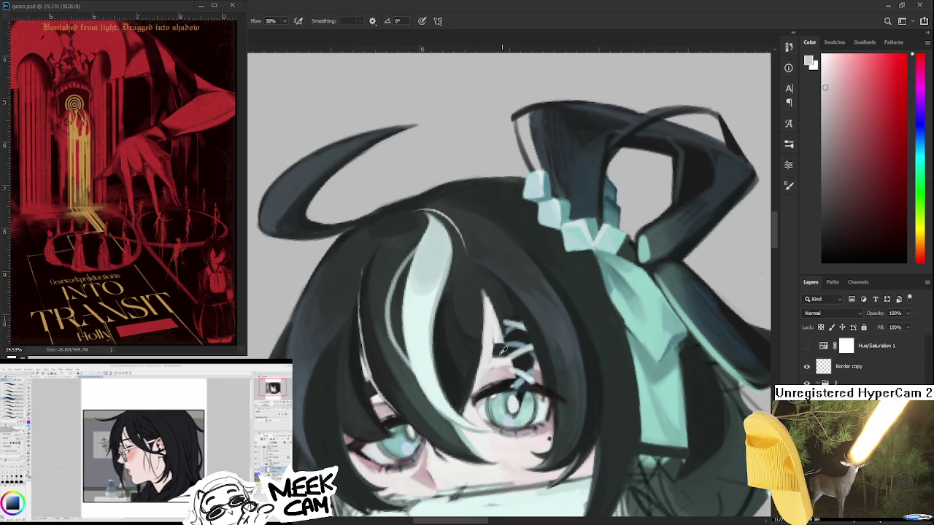
alt+click(497, 352)
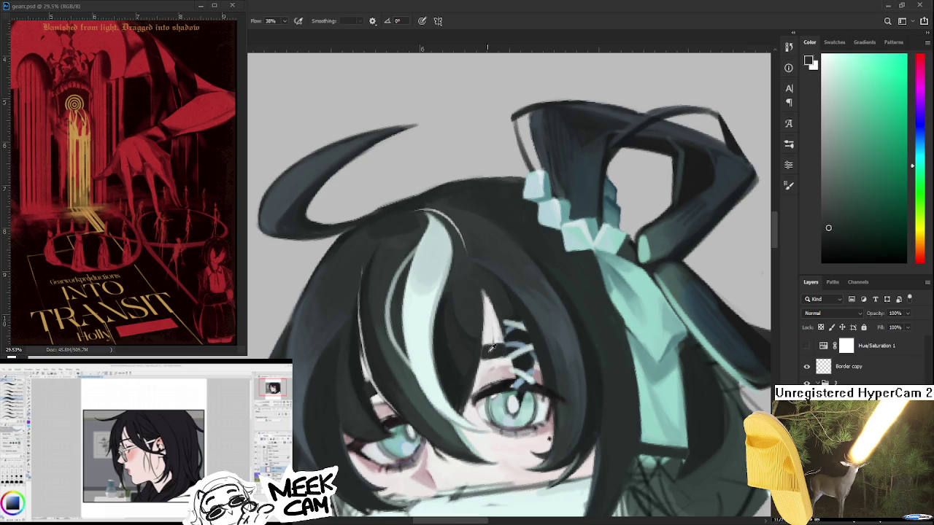
alt+click(499, 336)
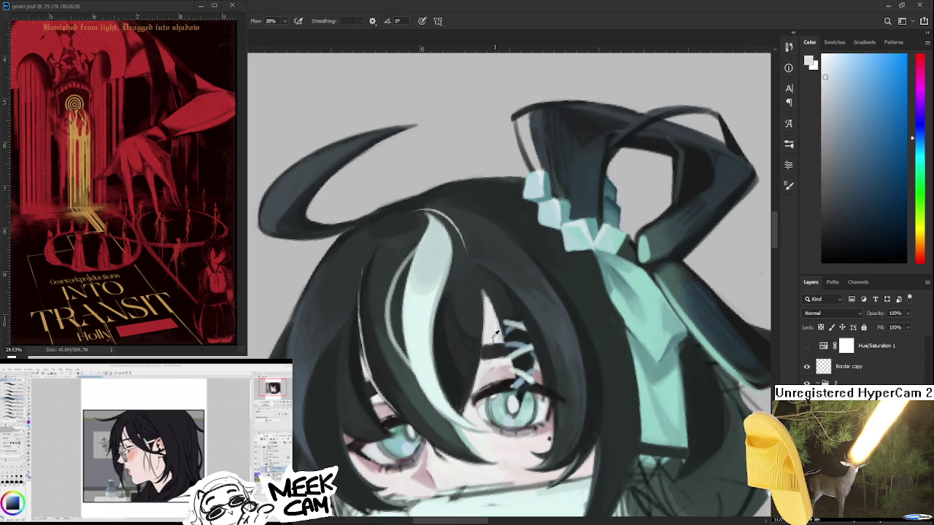
alt+click(488, 327)
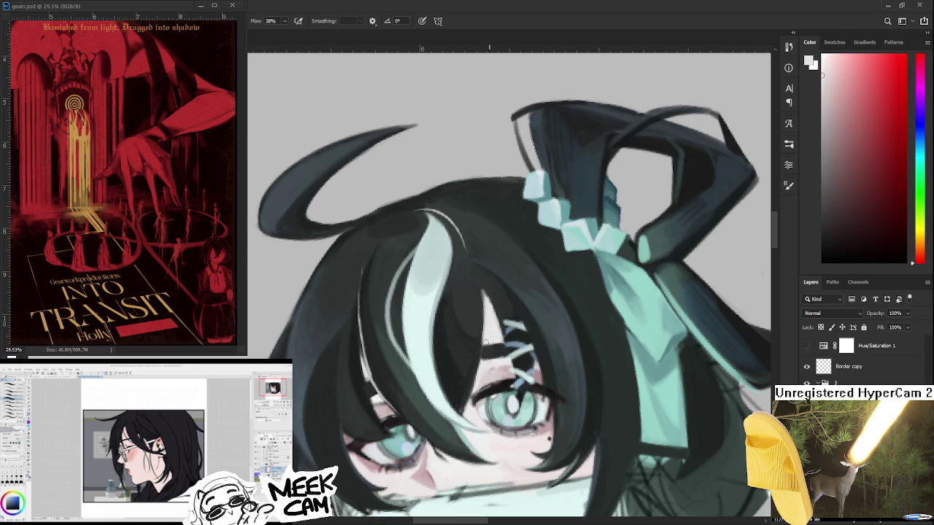
alt+click(501, 352)
- Rotate the view clockwise and sample eye tones and dark teal hair nearby
drag(489, 358, 415, 387)
alt+click(415, 388)
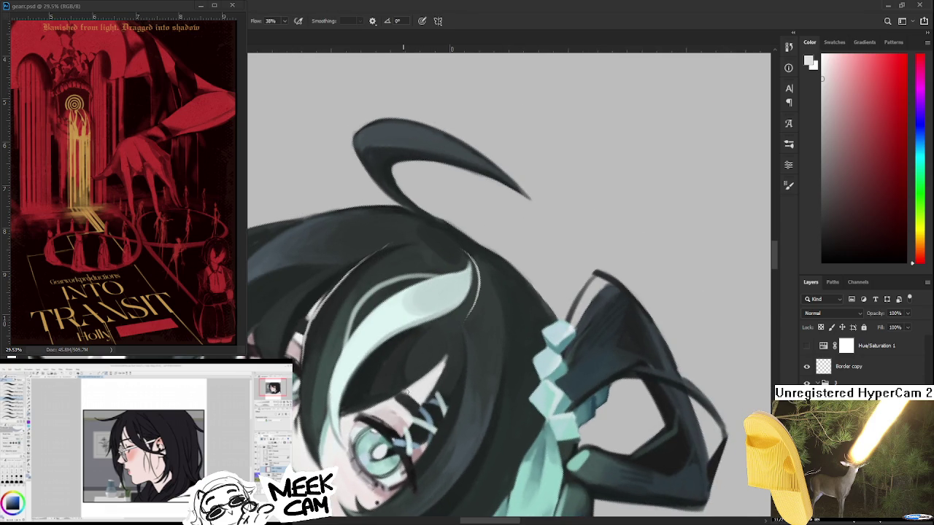
alt+click(412, 375)
alt+click(438, 367)
alt+click(438, 368)
alt+click(457, 354)
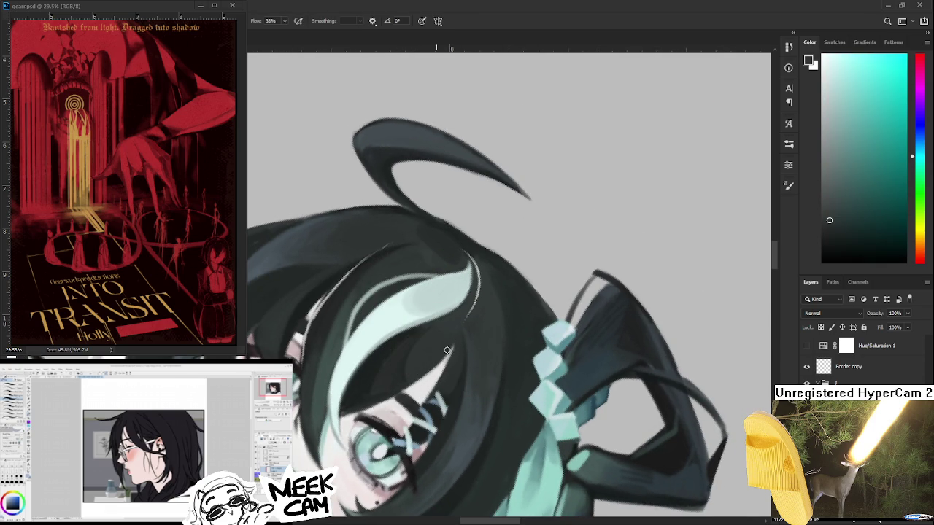
- Reset the view upright and resume brushing with a hair colour sampled near the eye
key(r)
key(Escape)
key(b)
alt+click(484, 354)
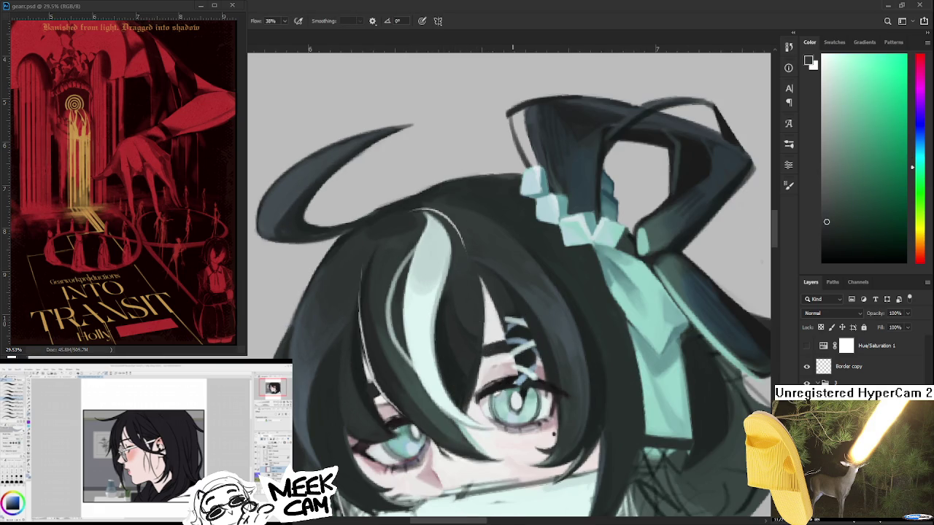
scroll(503, 306, down, 2)
- Sample a darker hair colour and paint over the light strand beside the bangs
scroll(500, 310, down, 2)
scroll(492, 317, down, 2)
scroll(482, 327, down, 2)
scroll(478, 330, up, 2)
scroll(478, 328, up, 2)
scroll(479, 324, up, 2)
scroll(474, 364, up, 1)
drag(470, 416, 457, 254)
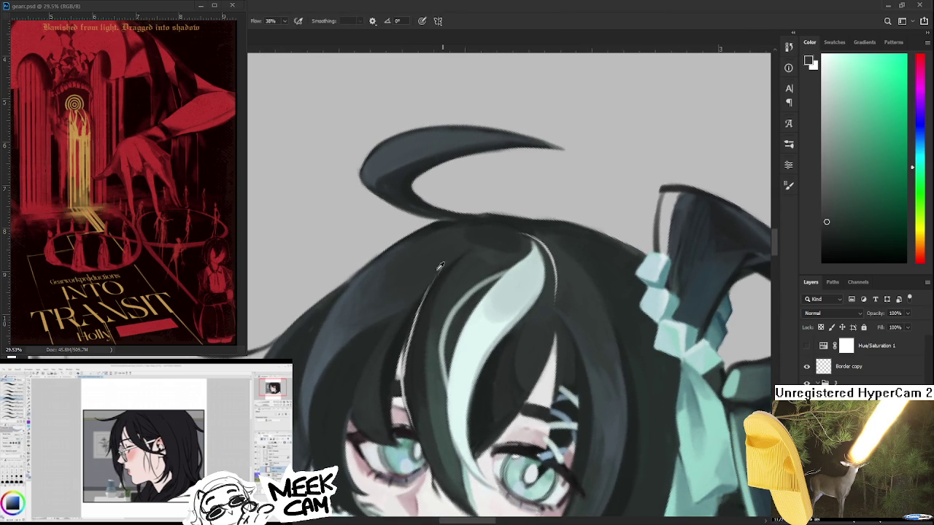
alt+click(427, 305)
drag(436, 283, 412, 369)
drag(423, 313, 405, 401)
drag(408, 343, 411, 394)
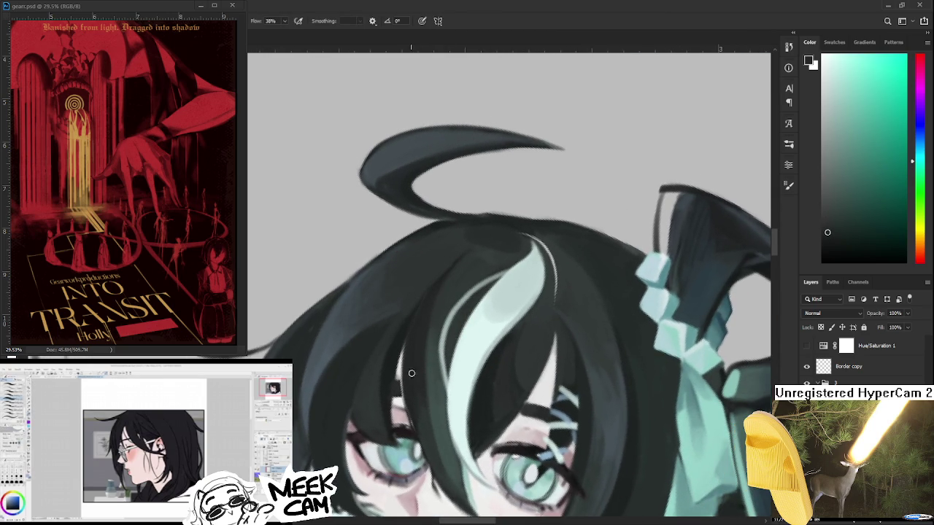
- Toggle undo and redo to compare the strand before and after the dark strokes
key(ctrl+z)
key(ctrl+shift+z)
key(ctrl+z)
key(ctrl+z)
key(ctrl+shift+z)
drag(442, 472, 420, 380)
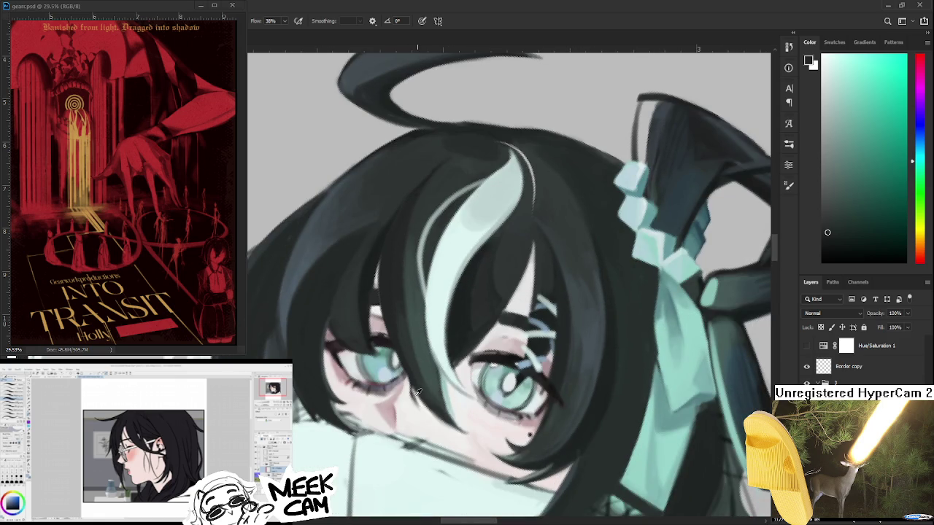
- Swap between the dark and white painting colours several times while reviewing the fringe
key(x)
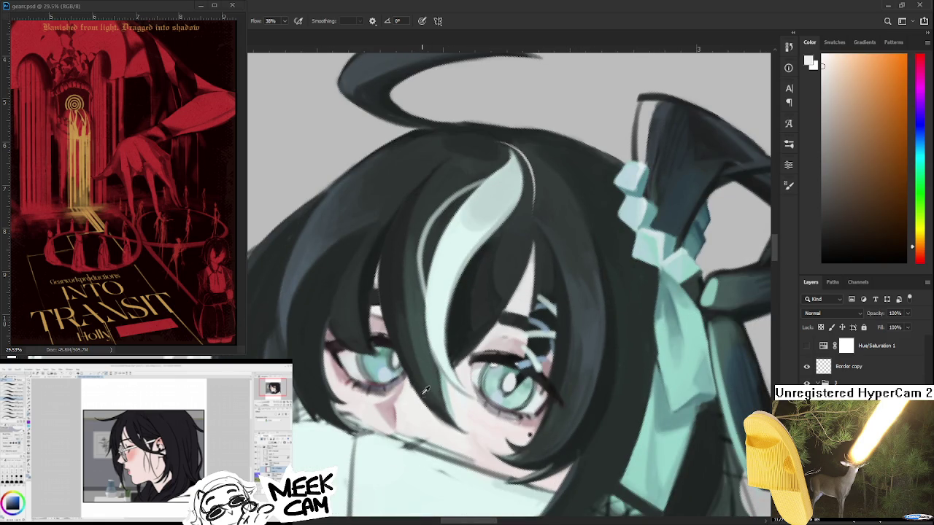
key(x)
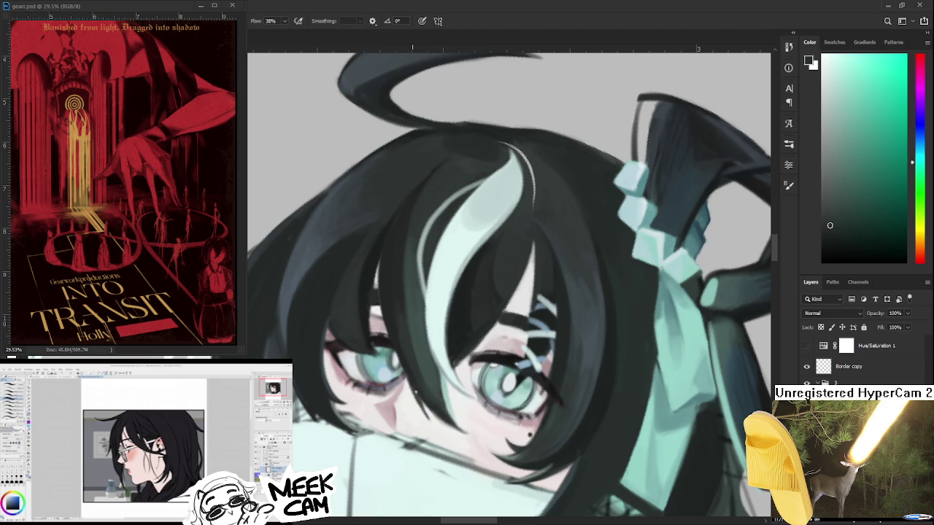
key(x)
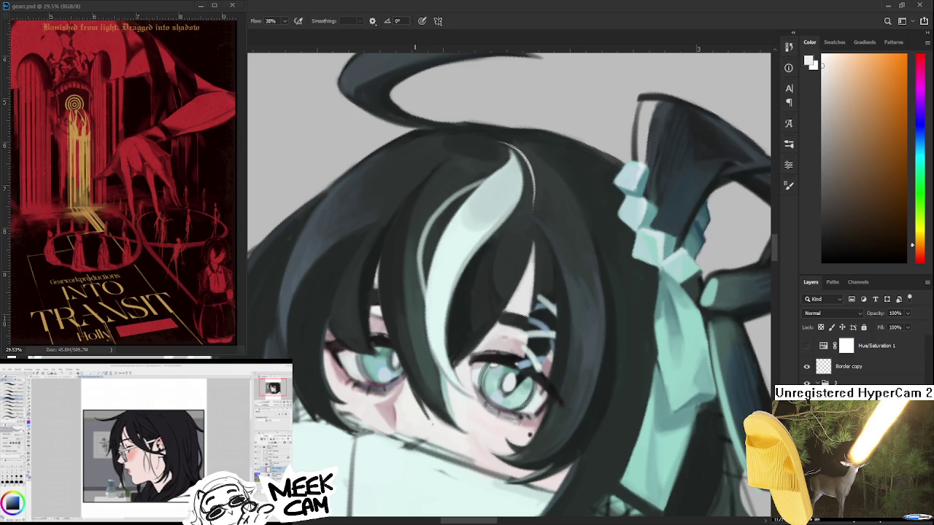
key(x)
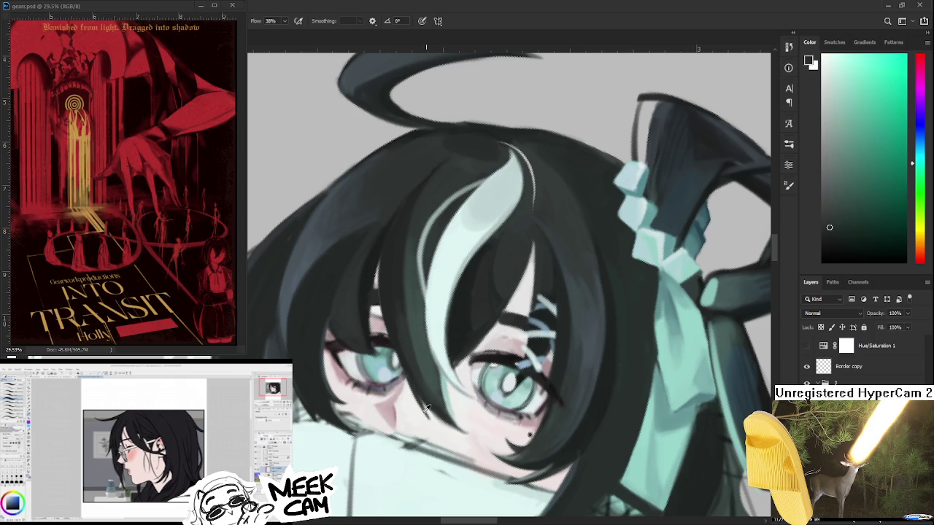
key(x)
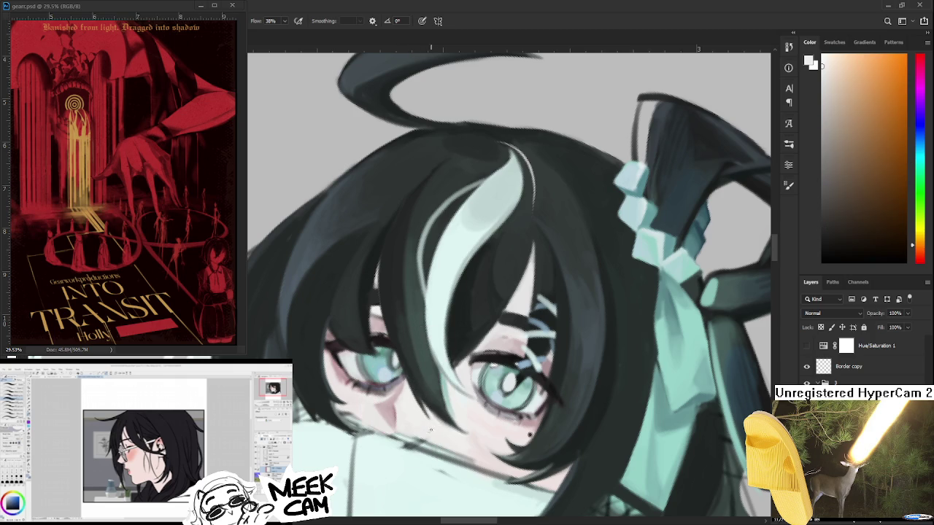
scroll(430, 416, up, 2)
scroll(427, 401, up, 2)
scroll(421, 383, up, 2)
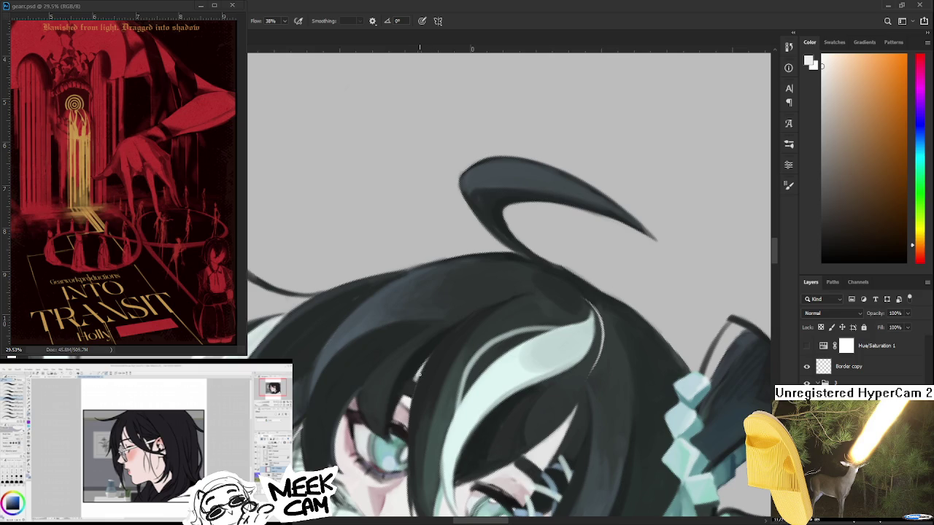
- Sample the dark hair colour, angle the view, and paint over the light hair-edge line
key(x)
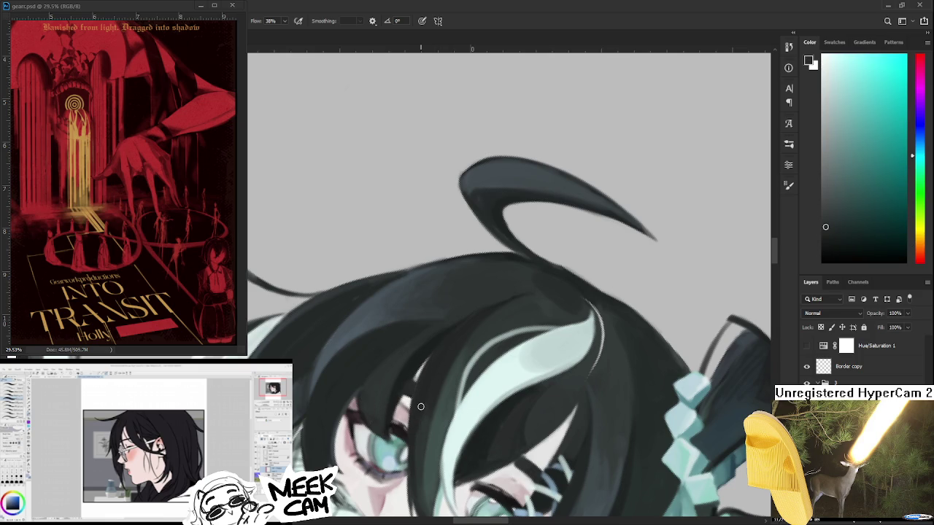
alt+click(502, 312)
alt+click(491, 310)
alt+click(536, 295)
mouse_move(567, 334)
mouse_down()
mouse_move(495, 413)
mouse_move(537, 363)
mouse_up()
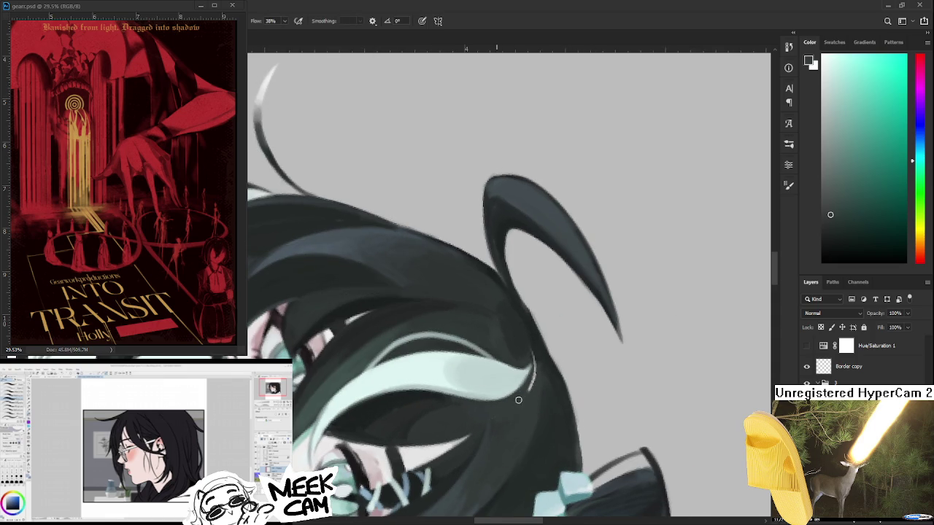
alt+click(531, 349)
mouse_move(531, 358)
mouse_down()
mouse_move(623, 327)
mouse_move(477, 262)
mouse_up()
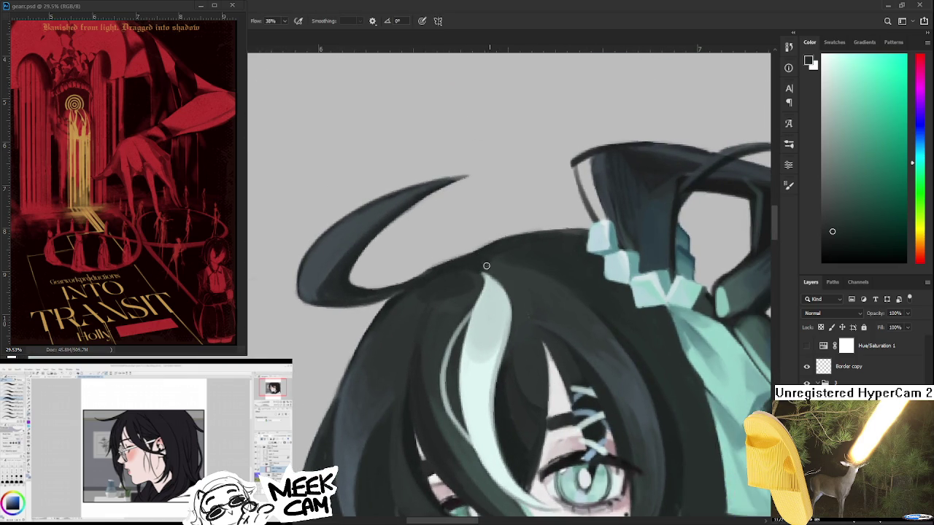
alt+click(476, 261)
scroll(509, 247, down, 3)
- Eyedrop a light pale pink from the skin beside the eye as the brush colour
drag(510, 247, 597, 356)
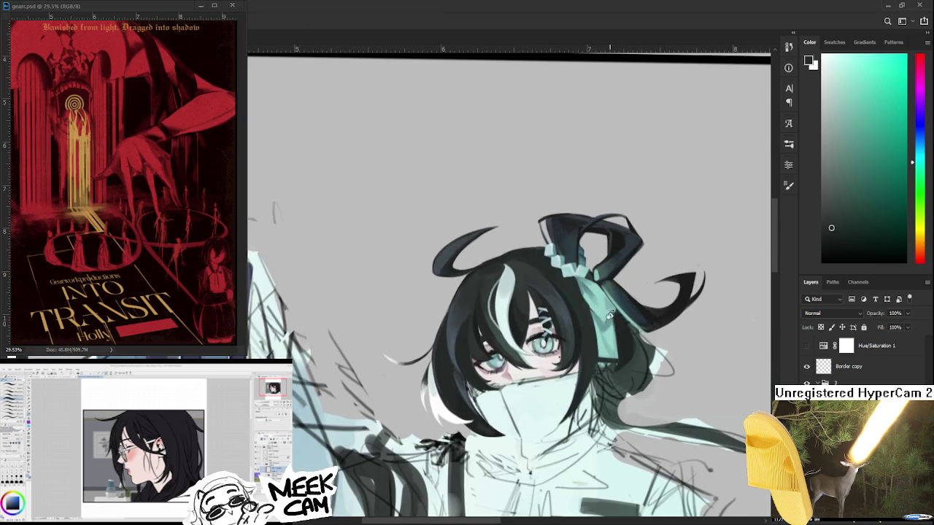
scroll(597, 356, down, 2)
scroll(597, 350, down, 2)
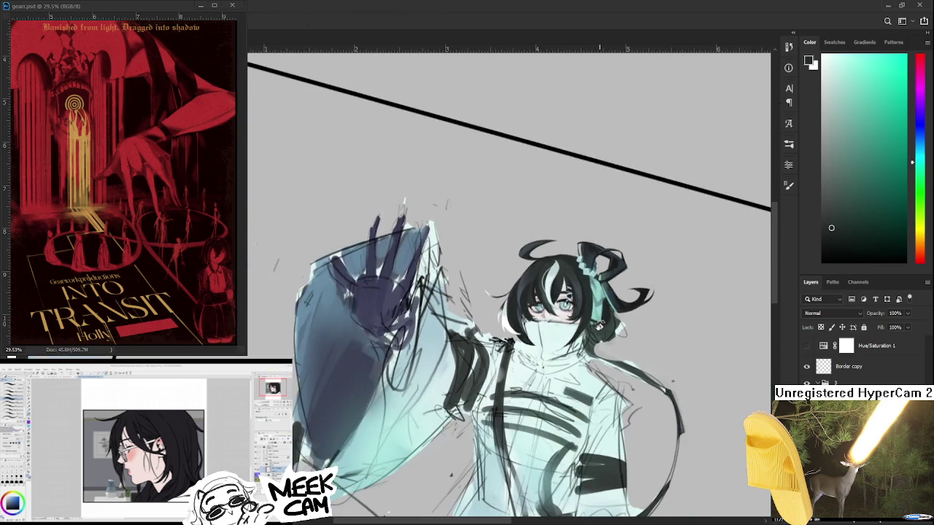
scroll(600, 326, down, 2)
scroll(600, 326, up, 2)
scroll(604, 321, up, 1)
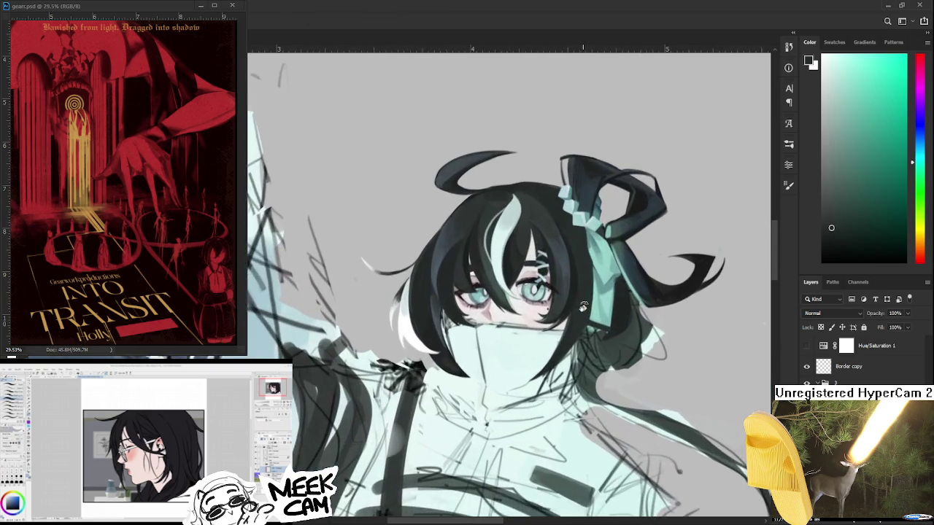
scroll(607, 315, up, 1)
scroll(610, 312, up, 1)
scroll(569, 281, up, 1)
scroll(525, 259, up, 2)
scroll(504, 248, up, 2)
scroll(500, 245, down, 1)
scroll(452, 336, down, 1)
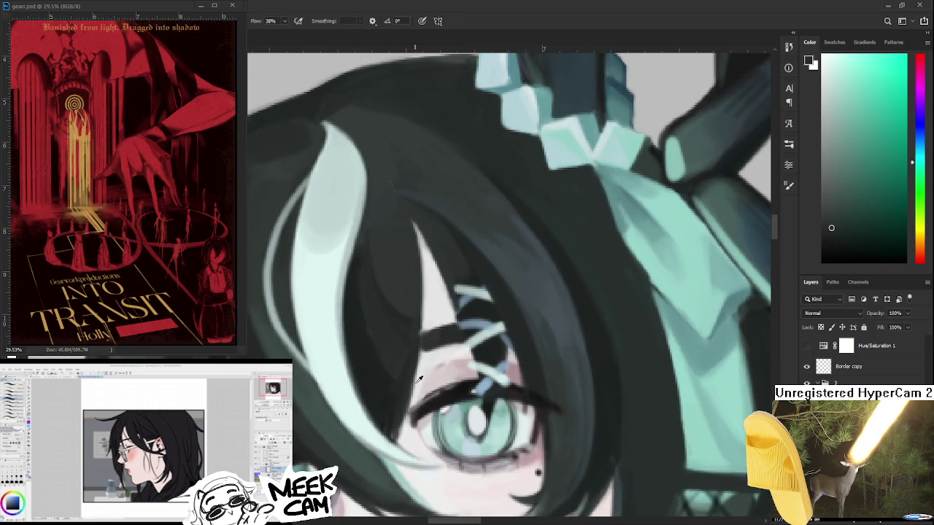
alt+click(420, 380)
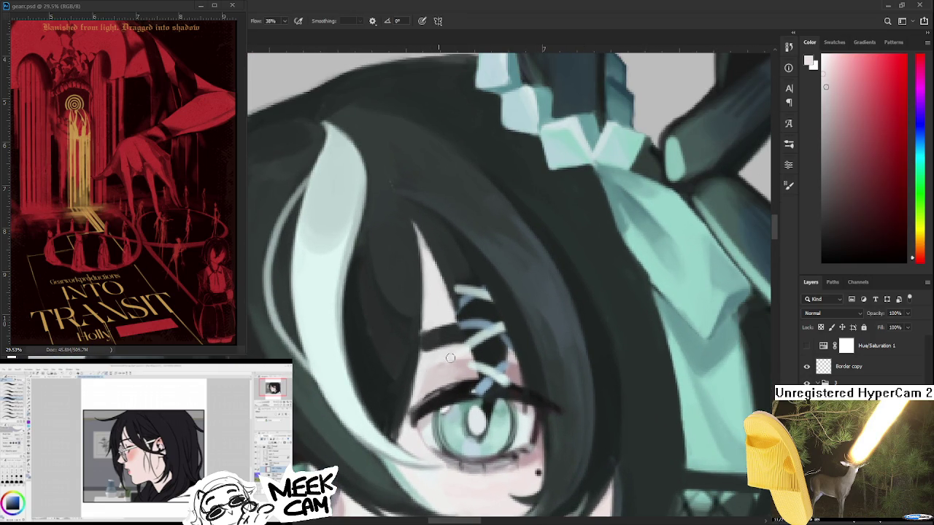
alt+click(447, 376)
alt+click(444, 374)
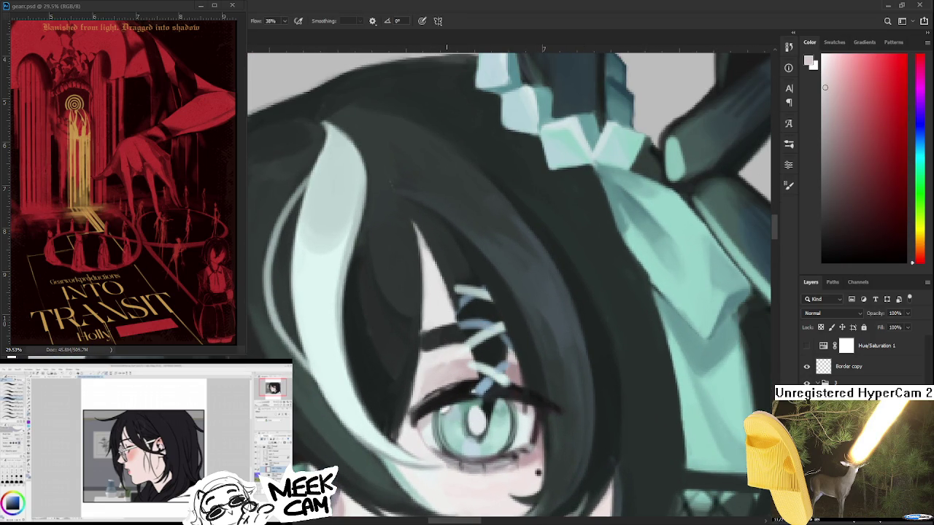
scroll(444, 368, down, 2)
scroll(444, 368, down, 1)
scroll(445, 368, down, 1)
scroll(445, 367, down, 1)
scroll(452, 365, down, 1)
scroll(451, 365, down, 1)
scroll(438, 328, down, 1)
scroll(378, 209, down, 1)
scroll(394, 233, up, 3)
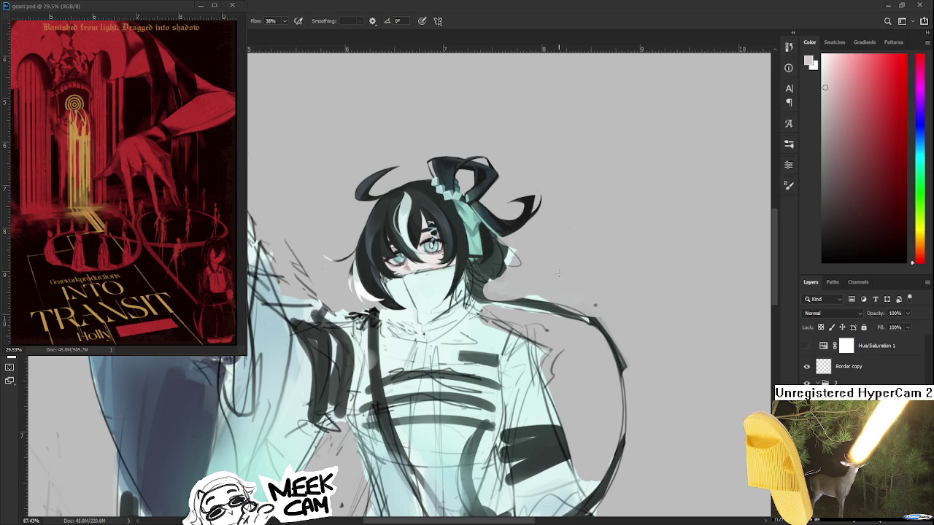
- Sample the dark teal hair colour from the right side of the head
scroll(571, 284, up, 2)
scroll(572, 277, up, 2)
scroll(572, 277, up, 1)
scroll(599, 274, up, 1)
scroll(623, 269, up, 1)
mouse_move(248, 343)
mouse_down()
mouse_move(277, 327)
mouse_move(319, 343)
mouse_up()
alt+click(319, 343)
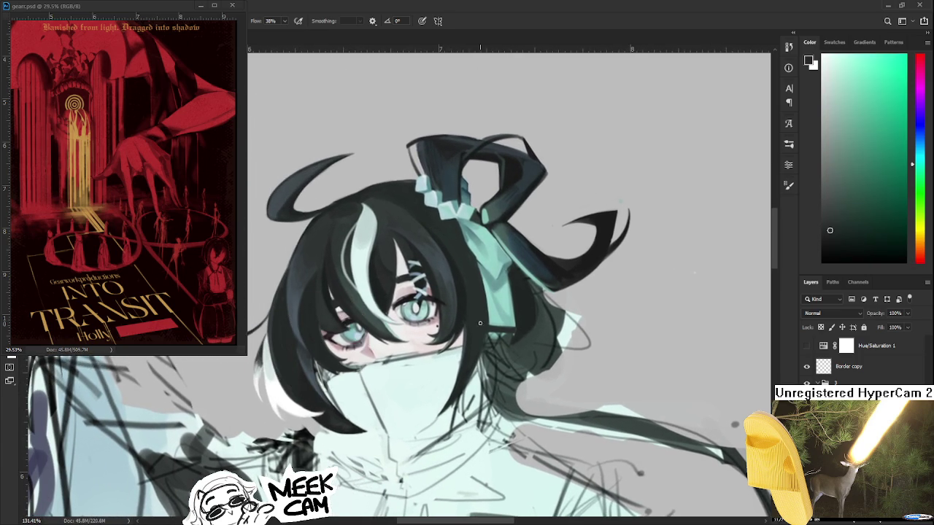
drag(502, 340, 504, 352)
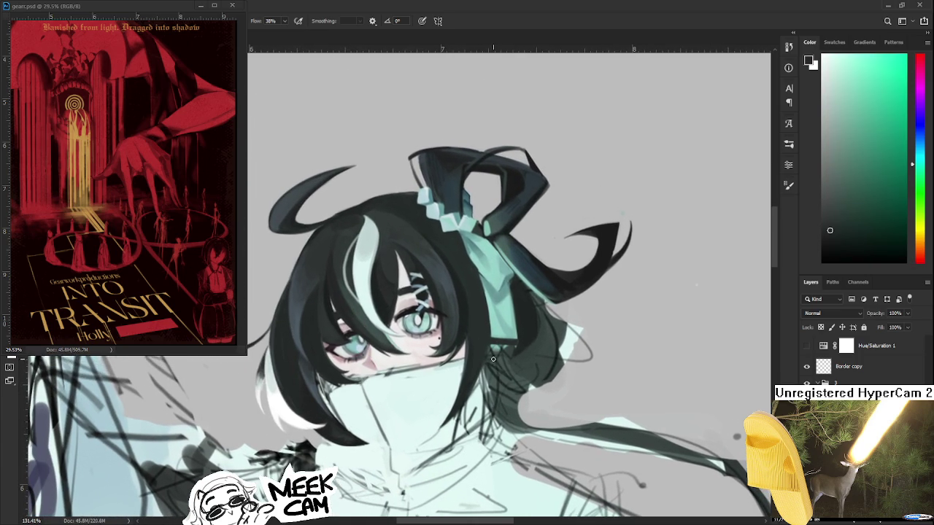
- After several undone attempts, paint a single curved dark strand hanging down from the hair
drag(487, 343, 461, 472)
key(ctrl+z)
mouse_move(491, 352)
mouse_down()
mouse_move(474, 322)
mouse_move(493, 412)
mouse_up()
key(ctrl+z)
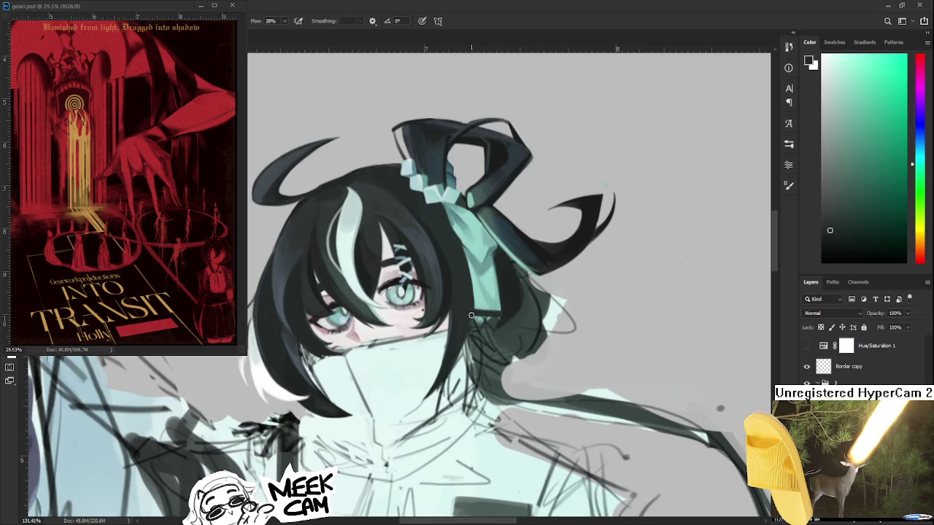
drag(472, 321, 467, 422)
drag(485, 312, 510, 406)
key(ctrl+z)
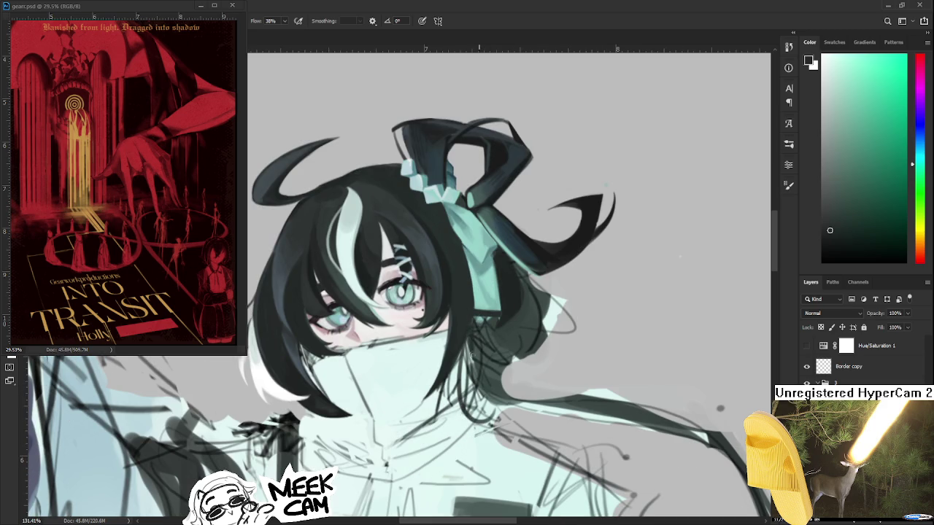
drag(473, 337, 486, 445)
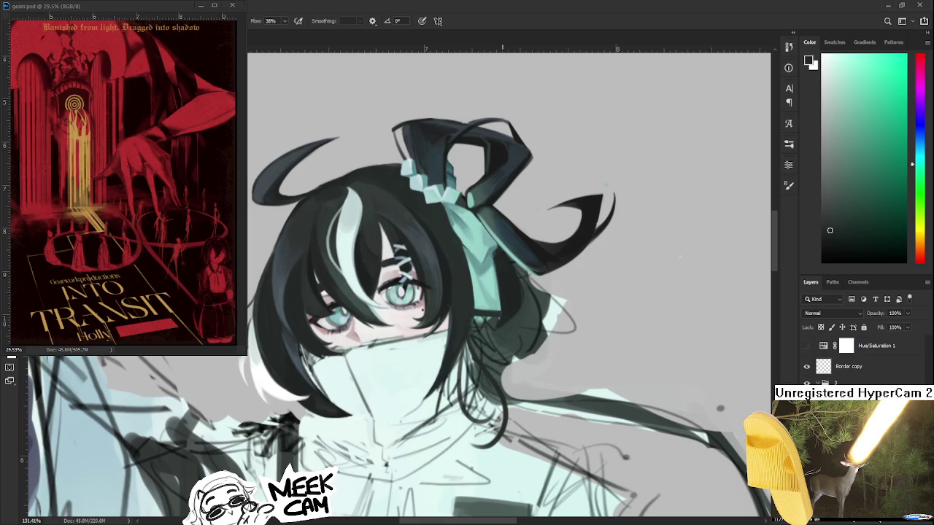
scroll(503, 336, down, 3)
scroll(503, 336, down, 3)
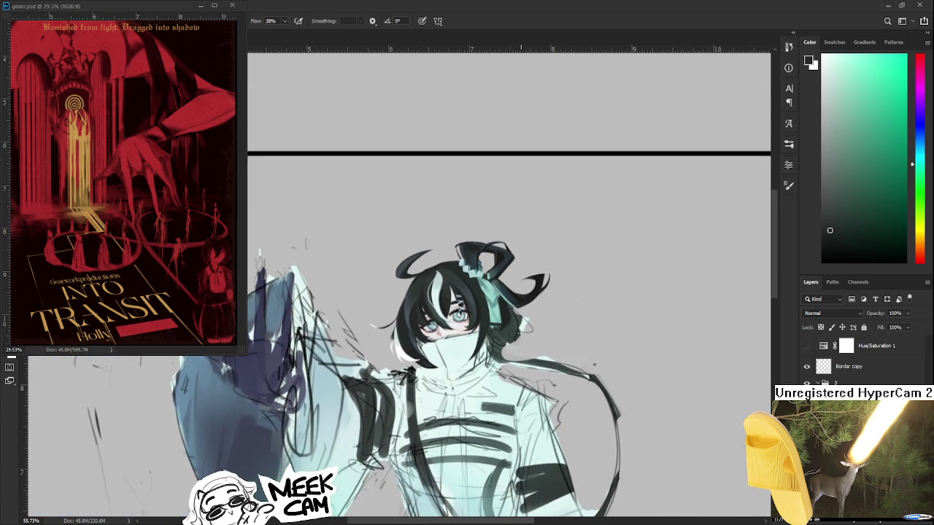
scroll(522, 332, up, 2)
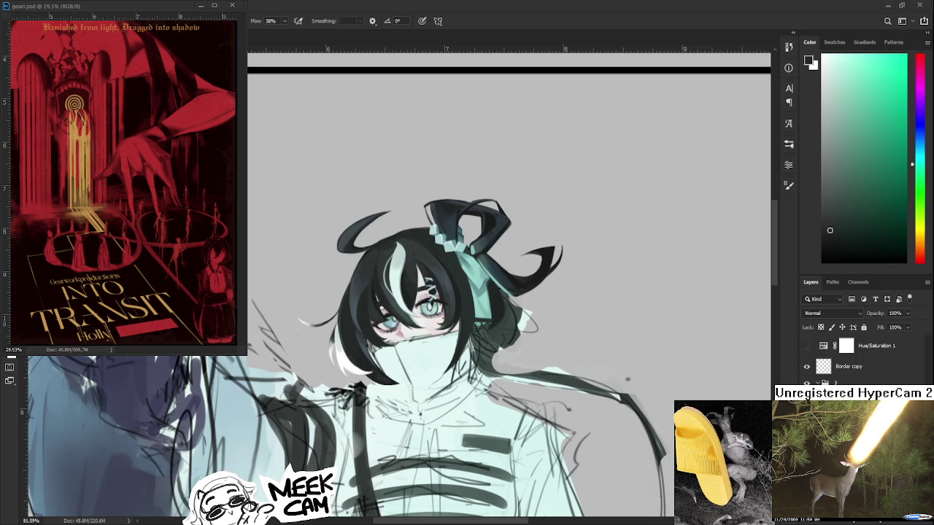
key(ctrl+equal)
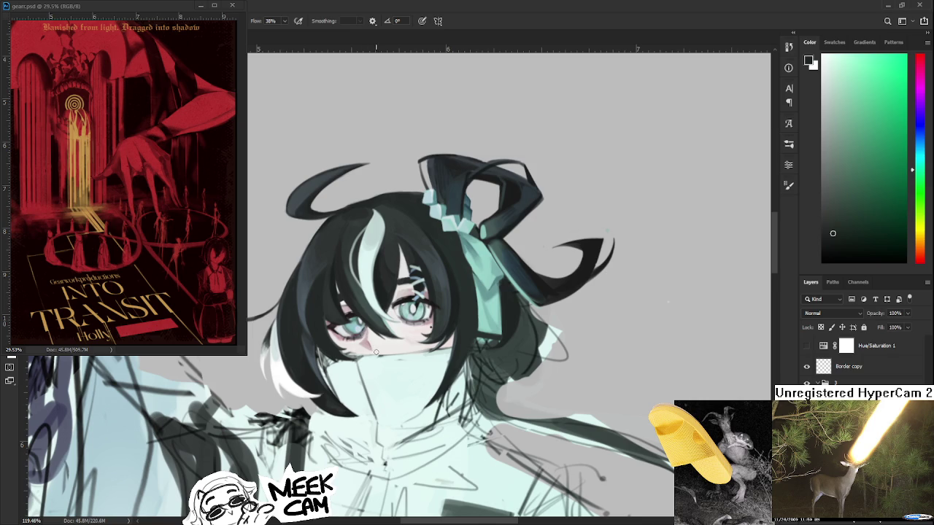
- Try dark hair strands curling below the teal ribbon, undoing the first attempts
scroll(369, 346, down, 3)
scroll(369, 346, down, 3)
scroll(369, 346, down, 3)
scroll(390, 353, up, 2)
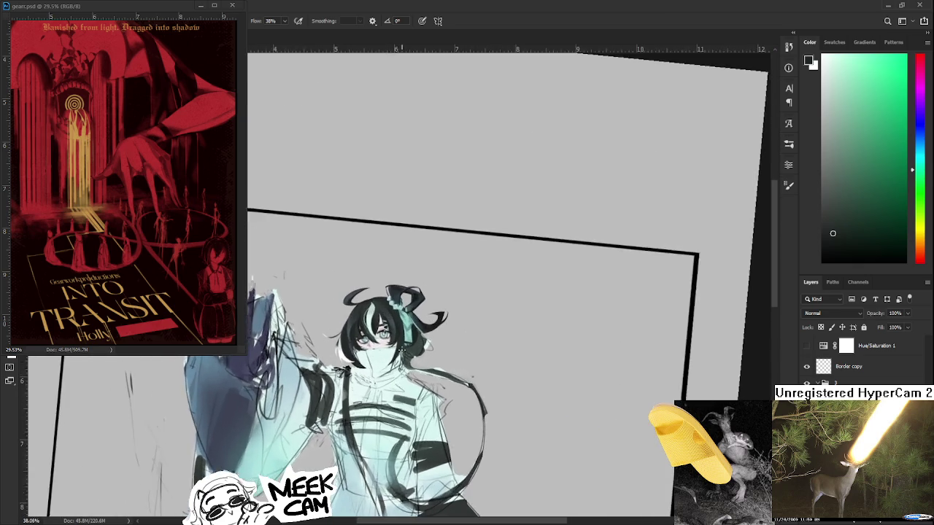
scroll(391, 353, up, 2)
scroll(390, 353, up, 2)
scroll(390, 353, up, 2)
scroll(398, 300, up, 1)
scroll(398, 300, down, 1)
scroll(398, 300, down, 2)
scroll(398, 300, up, 2)
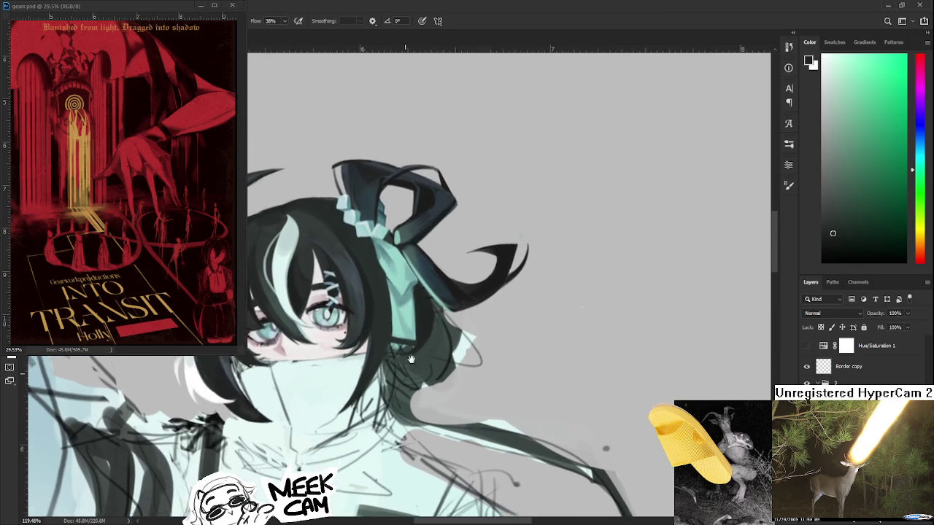
drag(435, 321, 409, 408)
key(ctrl+z)
mouse_move(432, 336)
mouse_down()
mouse_move(405, 415)
mouse_move(421, 419)
mouse_up()
key(ctrl+z)
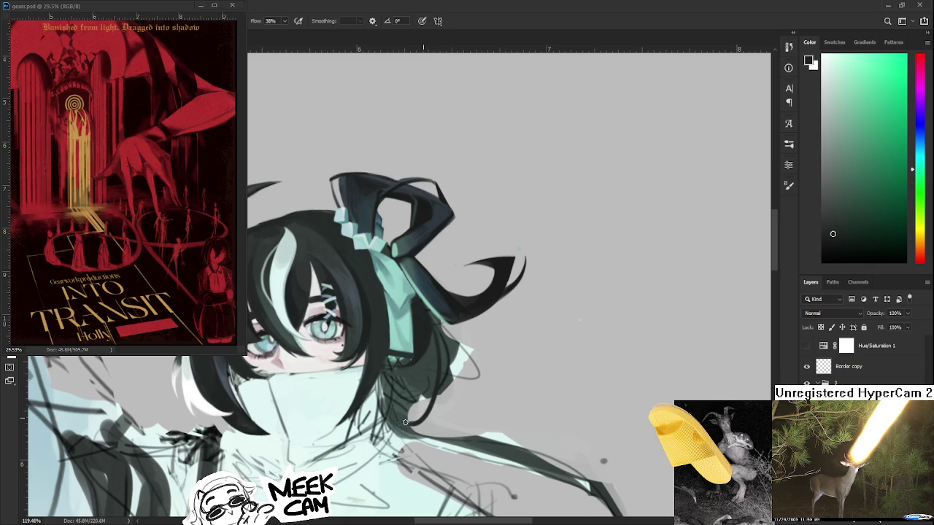
drag(419, 321, 442, 290)
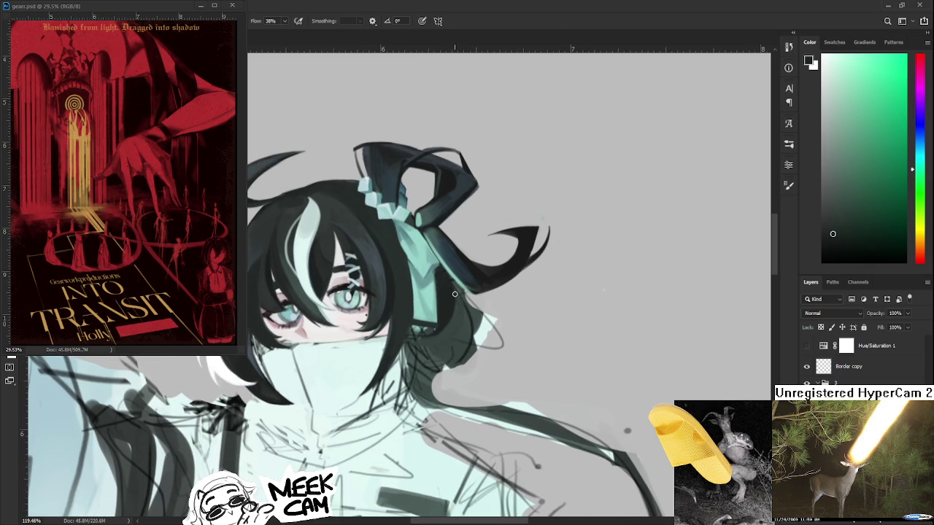
- Redraw a bolder dark strand trailing below the ribbon, then sample colours from the hair
drag(456, 298, 426, 359)
scroll(450, 340, up, 1)
key(ctrl+z)
drag(443, 291, 438, 416)
key(ctrl+z)
drag(450, 301, 438, 405)
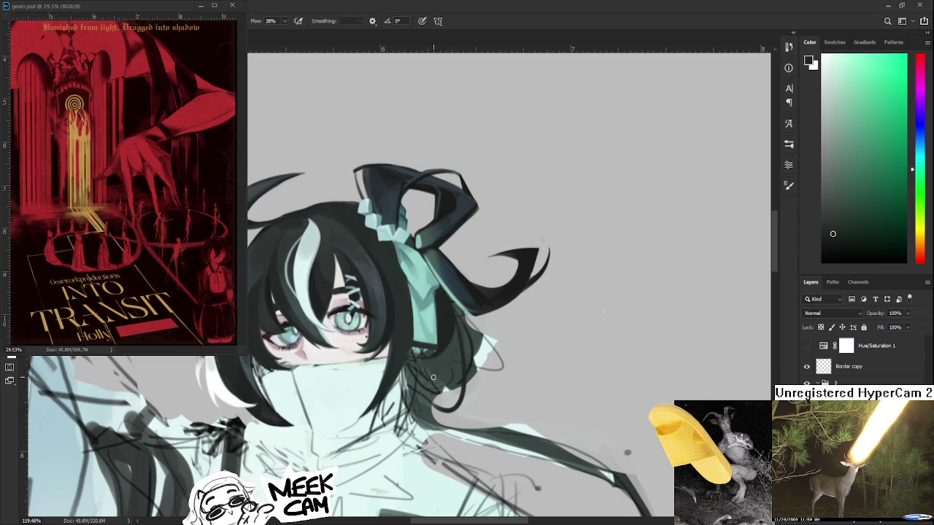
scroll(451, 350, down, 1)
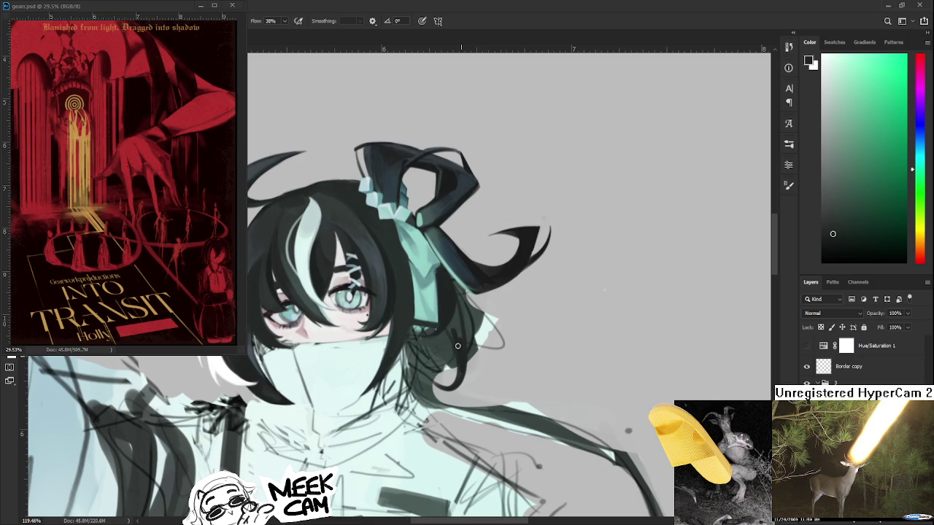
alt+click(441, 345)
alt+click(461, 362)
key(r)
drag(502, 308, 366, 367)
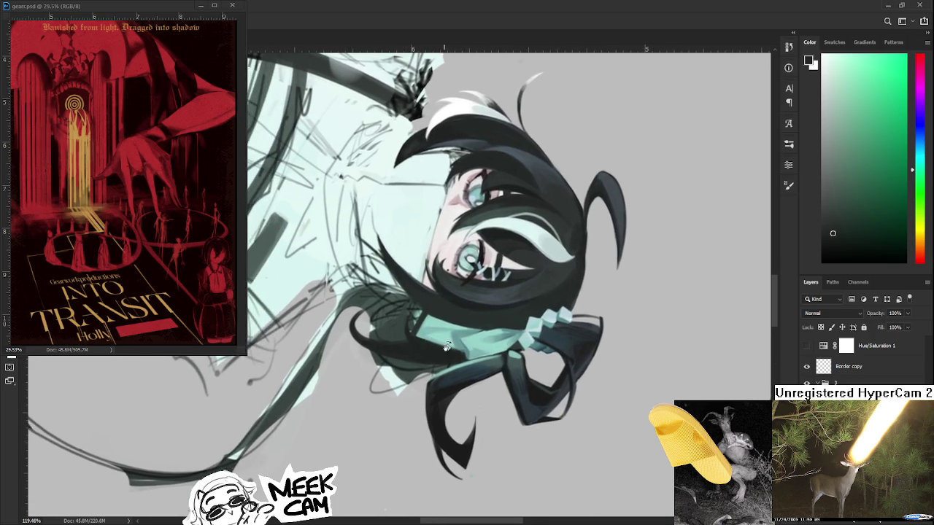
drag(366, 367, 349, 365)
key(e)
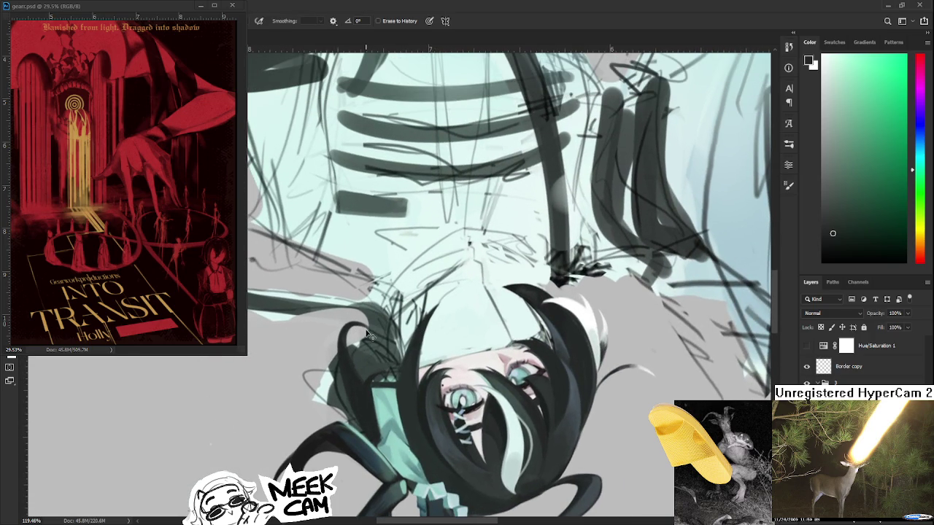
scroll(358, 332, down, 1)
drag(358, 332, 394, 338)
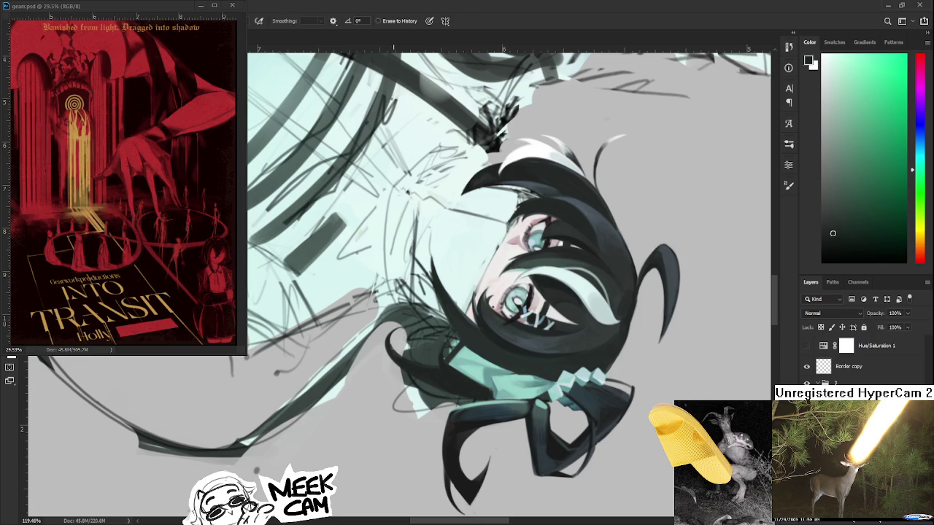
key(r)
mouse_move(398, 331)
mouse_down()
mouse_move(509, 413)
mouse_move(524, 414)
mouse_up()
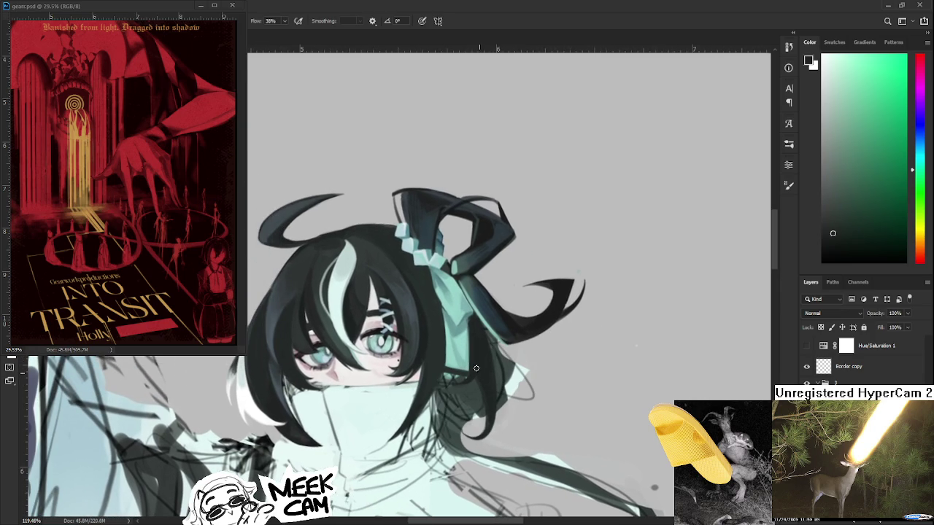
- Eyedrop a near-white light colour from the painting for the hair highlight
alt+click(480, 391)
mouse_move(478, 398)
mouse_down()
mouse_move(496, 385)
mouse_move(543, 389)
mouse_up()
alt+click(319, 385)
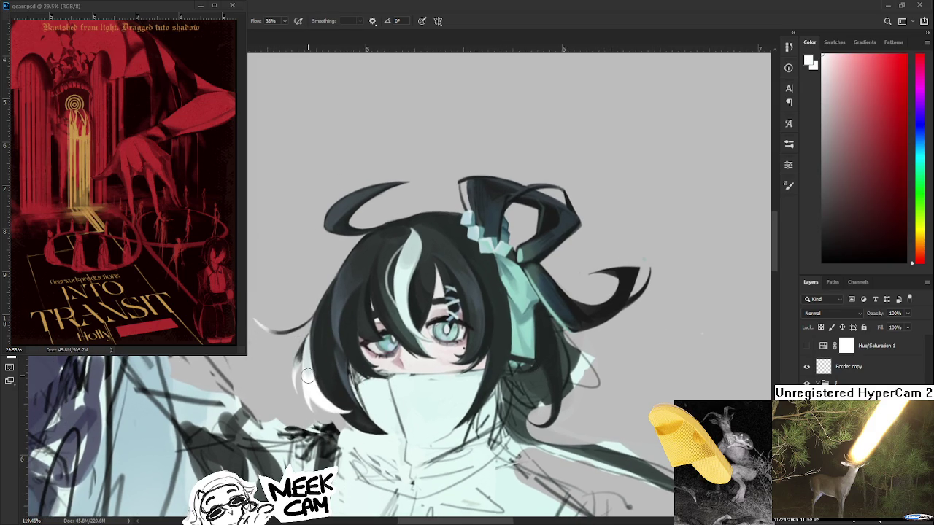
alt+click(308, 366)
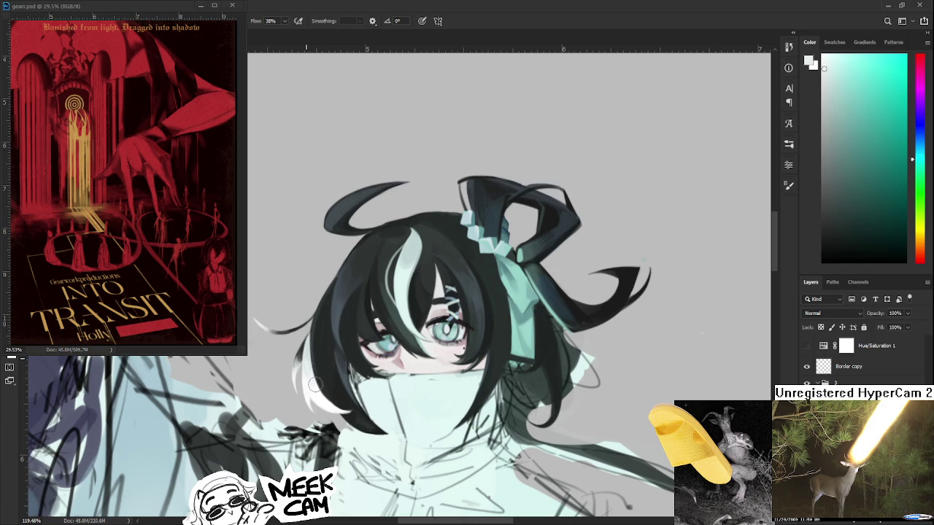
alt+click(317, 394)
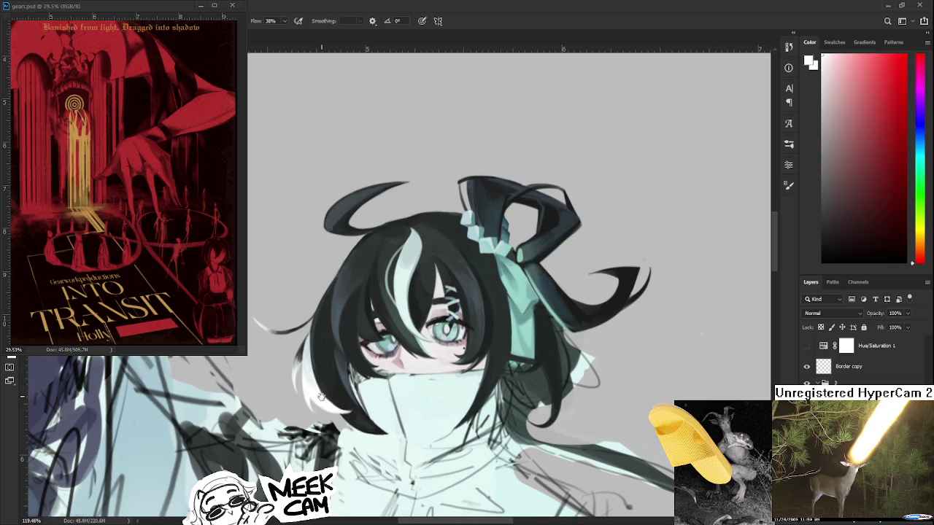
alt+click(302, 381)
drag(510, 370, 485, 372)
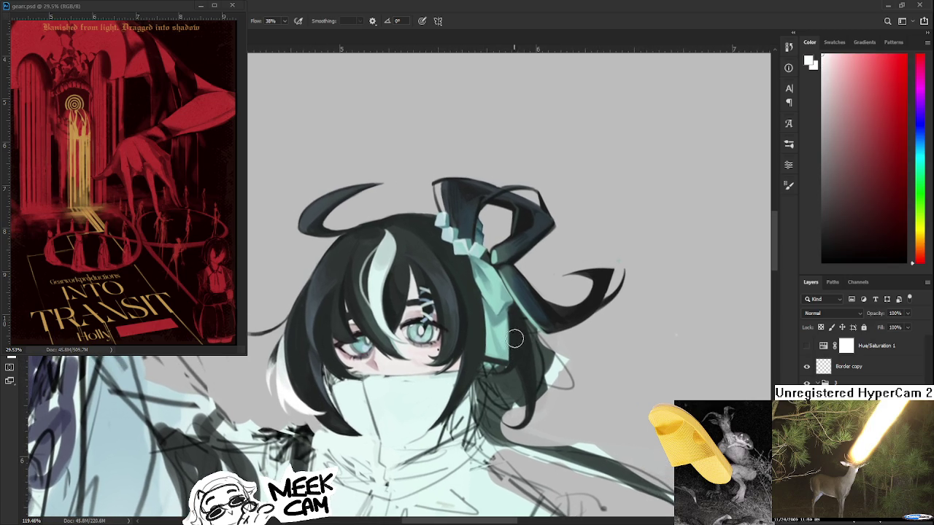
- With a much smaller brush, paint a thin white highlight down the strand, toggling undo/redo to compare
key(bracketleft)
key(bracketleft)
key(bracketleft)
drag(531, 339, 518, 374)
mouse_move(527, 321)
mouse_down()
mouse_move(509, 387)
mouse_move(527, 384)
mouse_up()
key(ctrl+z)
key(ctrl+z)
key(ctrl+shift+z)
key(ctrl+shift+z)
key(ctrl+z)
key(ctrl+z)
key(ctrl+shift+z)
key(ctrl+shift+z)
key(ctrl+z)
key(ctrl+z)
key(ctrl+shift+z)
key(ctrl+shift+z)
key(ctrl+z)
key(ctrl+shift+z)
- Rotate the canvas view and try small strokes along the hair edge, then undo them
drag(541, 376, 344, 359)
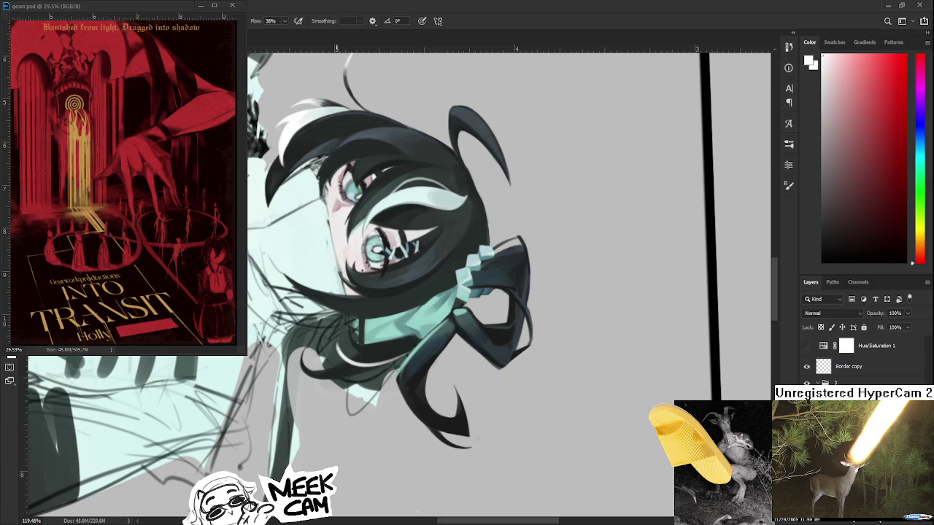
key(r)
mouse_move(353, 365)
mouse_down()
mouse_move(499, 321)
mouse_move(495, 380)
mouse_up()
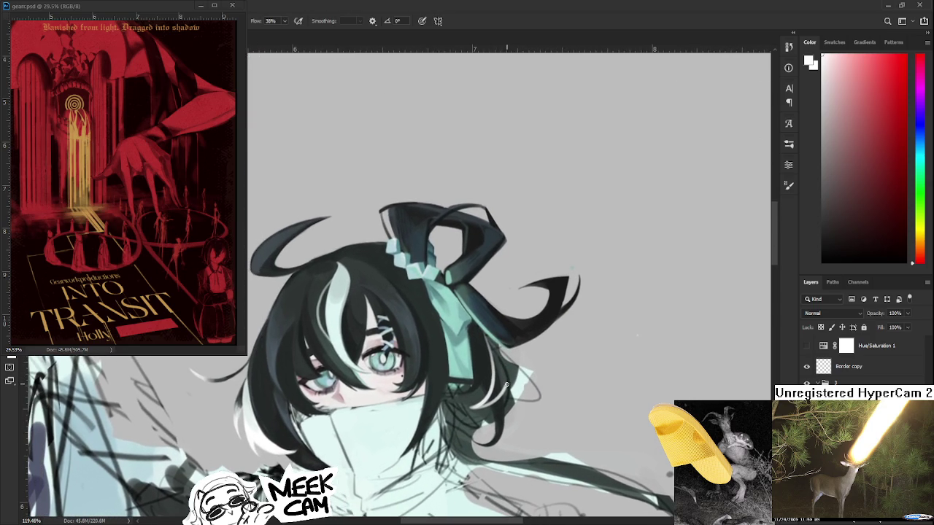
drag(493, 350, 509, 387)
mouse_move(509, 380)
mouse_down()
mouse_move(542, 363)
mouse_move(561, 377)
mouse_up()
key(v)
key(ctrl+z)
key(b)
- Paint curved white highlight strokes on the dark hair below the teal ribbon
alt+click(315, 434)
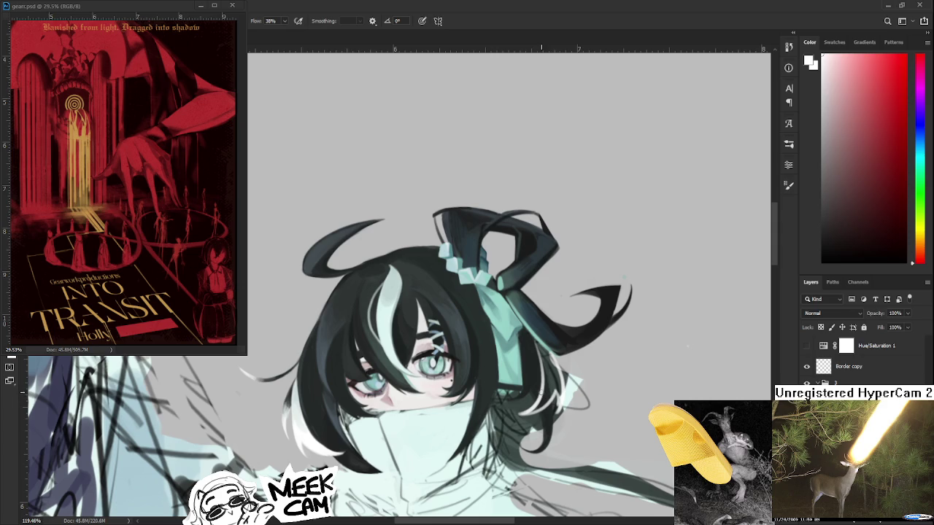
mouse_move(551, 386)
mouse_down()
mouse_move(543, 379)
mouse_move(545, 390)
mouse_up()
key(ctrl+z)
key(ctrl+z)
key(ctrl+z)
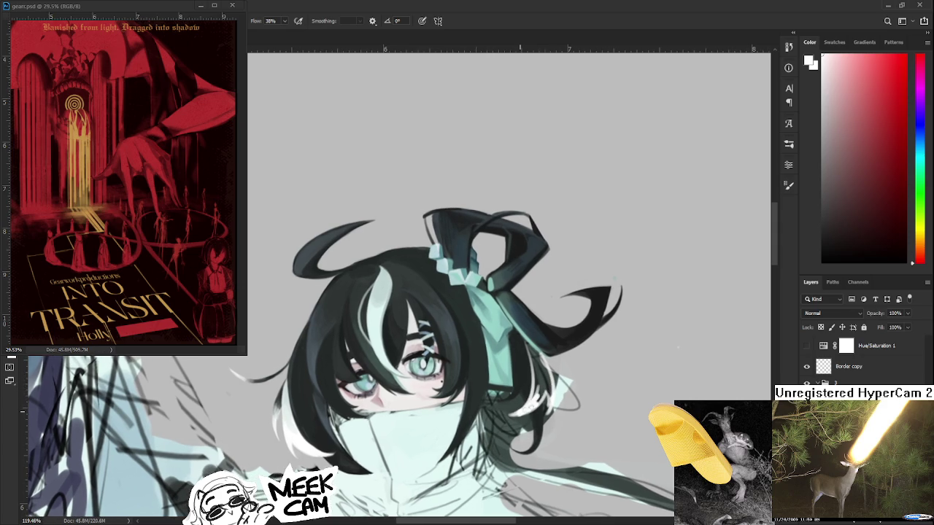
mouse_move(520, 415)
mouse_down()
mouse_move(547, 387)
mouse_move(535, 361)
mouse_move(538, 378)
mouse_up()
scroll(537, 386, up, 3)
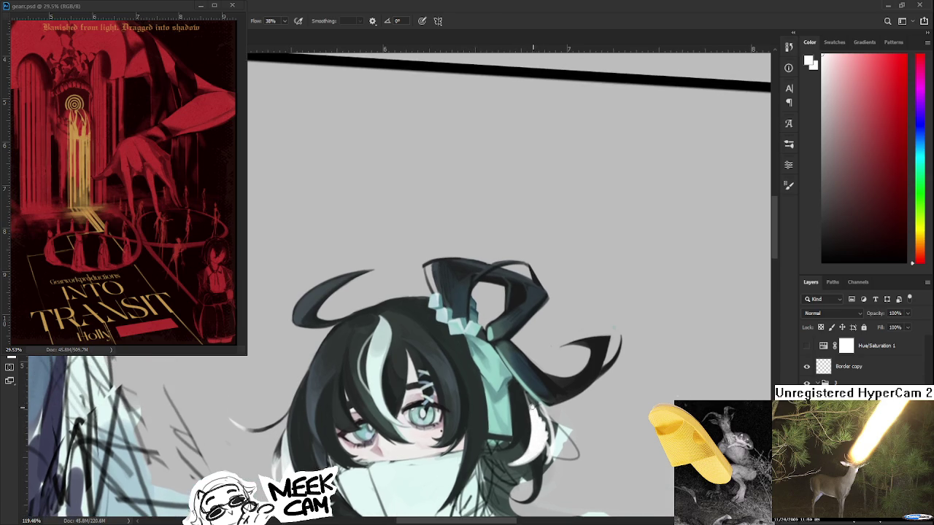
mouse_move(533, 412)
mouse_down()
mouse_move(528, 396)
mouse_move(526, 413)
mouse_move(537, 394)
mouse_move(550, 446)
mouse_move(545, 430)
mouse_move(543, 467)
mouse_move(547, 442)
mouse_move(548, 458)
mouse_move(537, 466)
mouse_move(550, 443)
mouse_move(549, 455)
mouse_up()
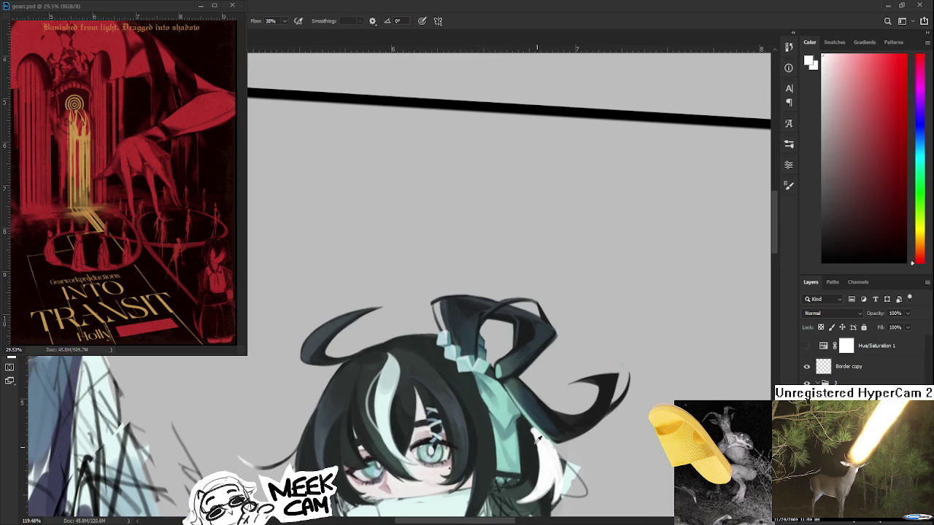
alt+click(524, 425)
key(r)
mouse_move(524, 424)
mouse_down()
mouse_move(390, 238)
mouse_move(387, 313)
mouse_up()
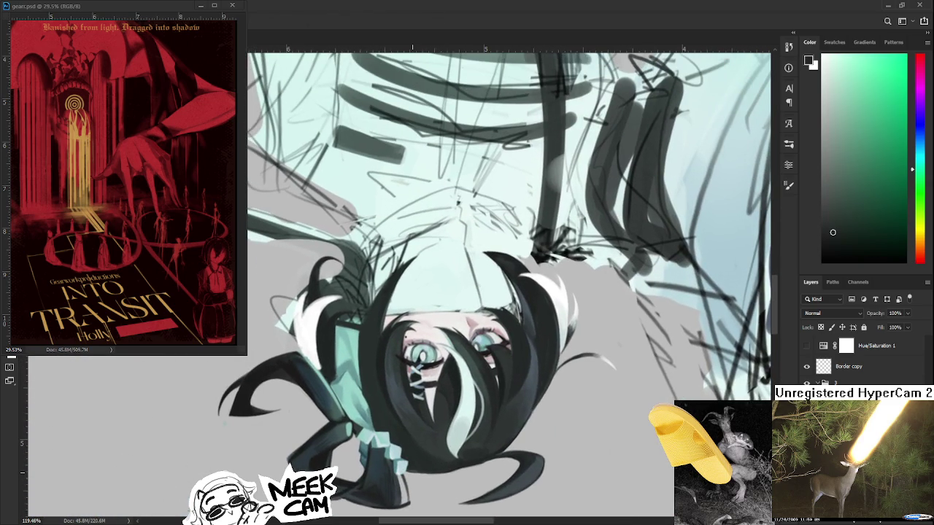
- With the view upside down, paint a white highlight along the hair edge beside the ribbon
scroll(360, 395, up, 2)
scroll(360, 395, up, 1)
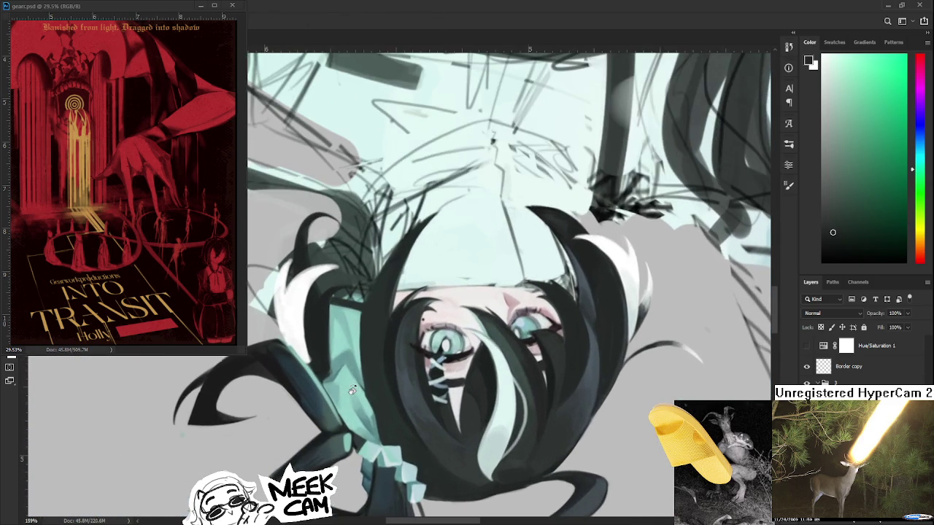
scroll(360, 395, up, 1)
key(b)
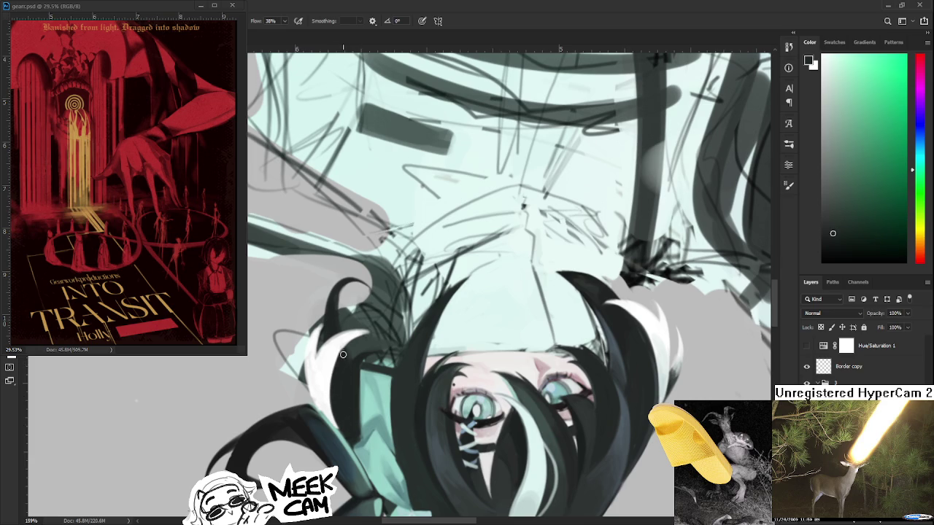
alt+click(341, 354)
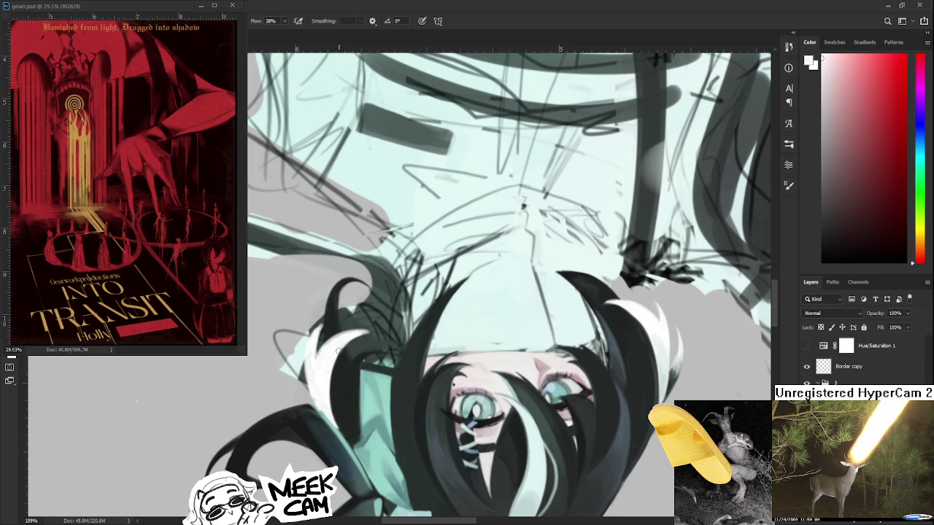
mouse_move(322, 373)
mouse_down()
mouse_move(330, 390)
mouse_move(319, 426)
mouse_up()
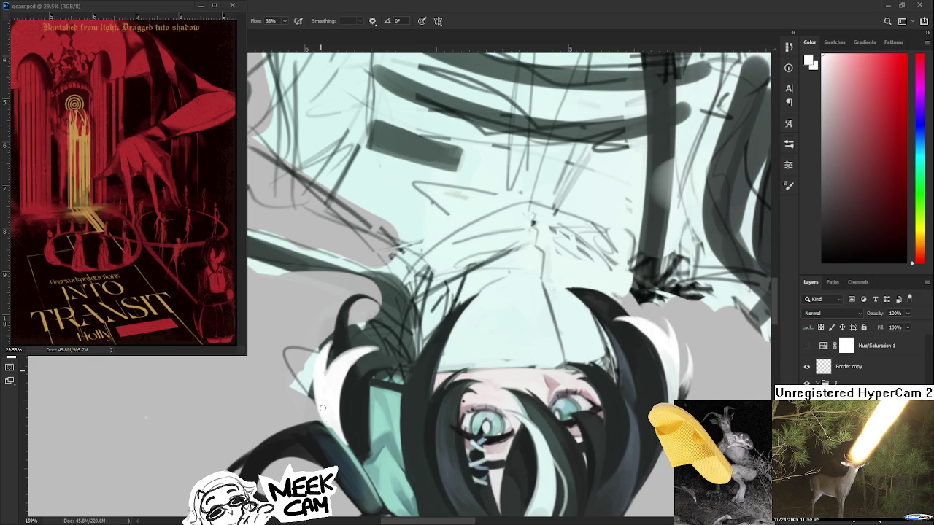
alt+click(334, 349)
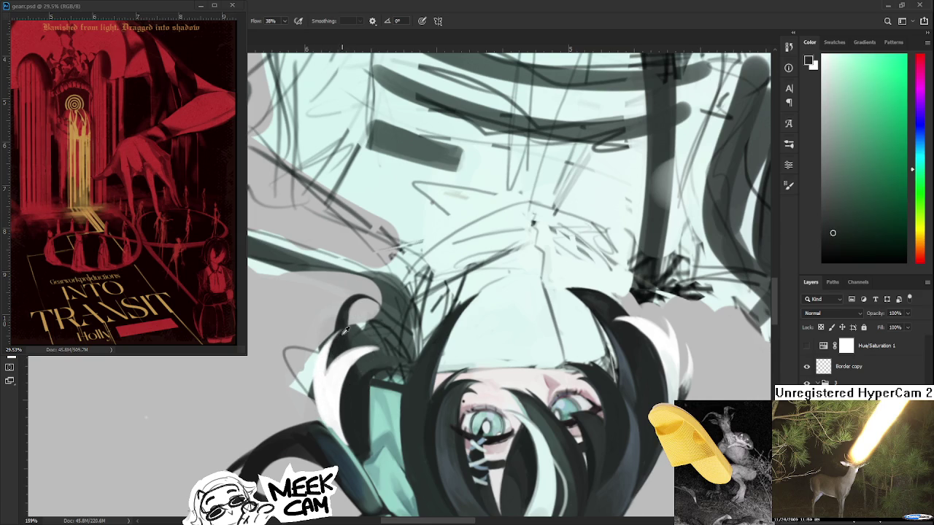
alt+click(360, 352)
drag(360, 352, 327, 380)
key(r)
mouse_move(428, 340)
mouse_down()
mouse_move(453, 379)
mouse_move(321, 352)
mouse_up()
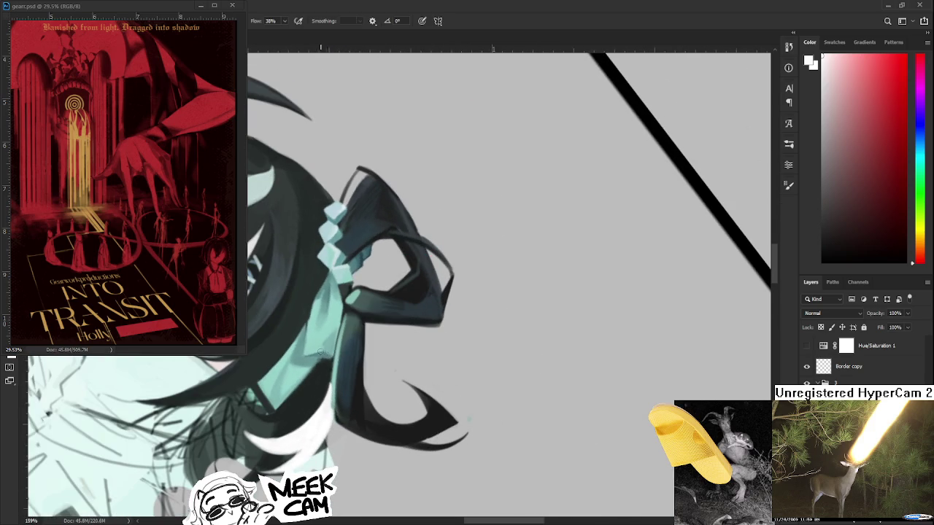
- Sample teal from the hair and brush it over the dark hair-ribbon seam
alt+click(333, 379)
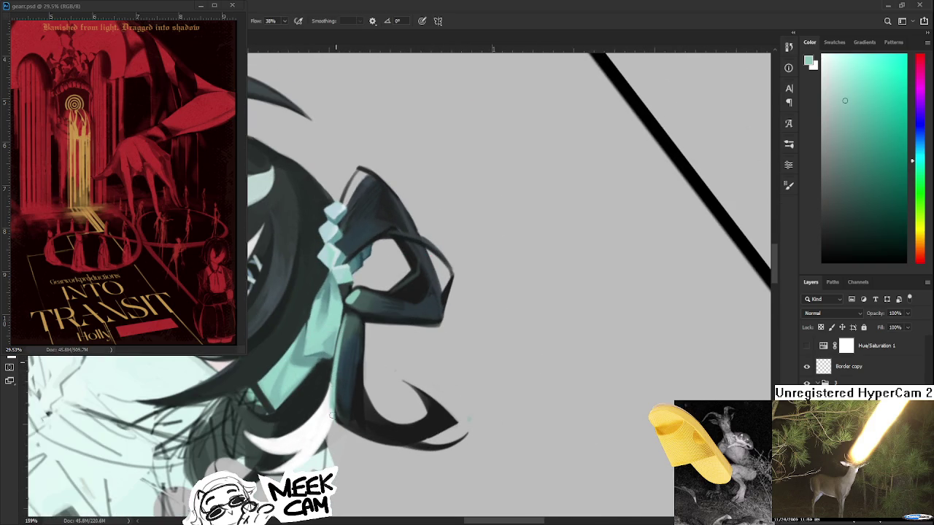
mouse_move(337, 389)
mouse_down()
mouse_move(334, 366)
mouse_move(370, 384)
mouse_up()
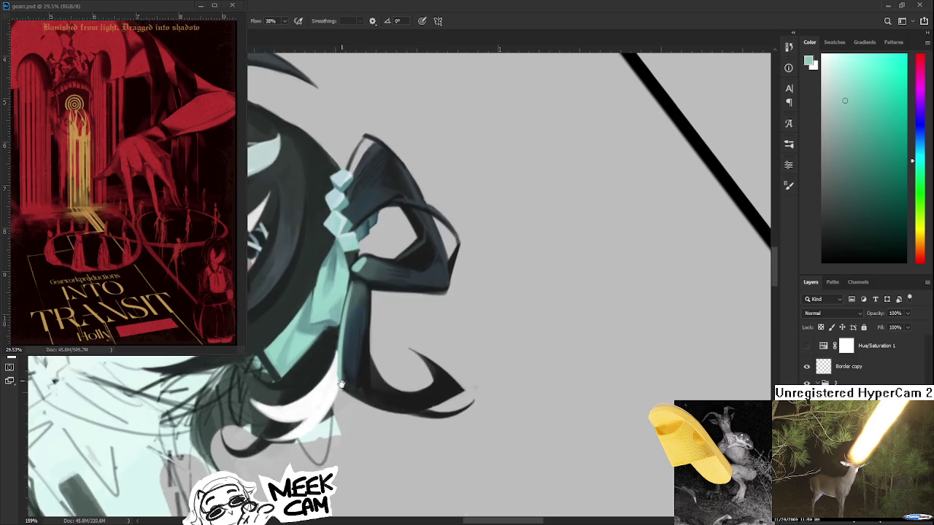
alt+click(371, 385)
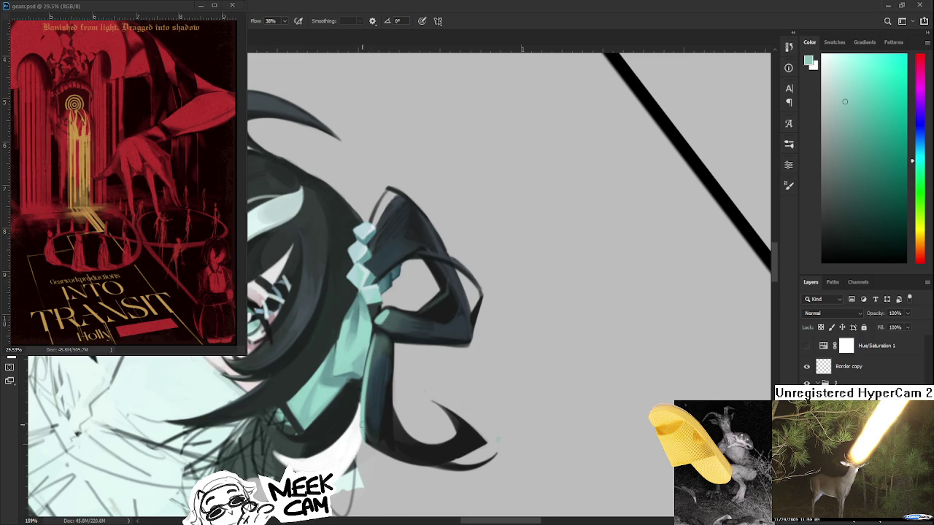
drag(362, 441, 418, 409)
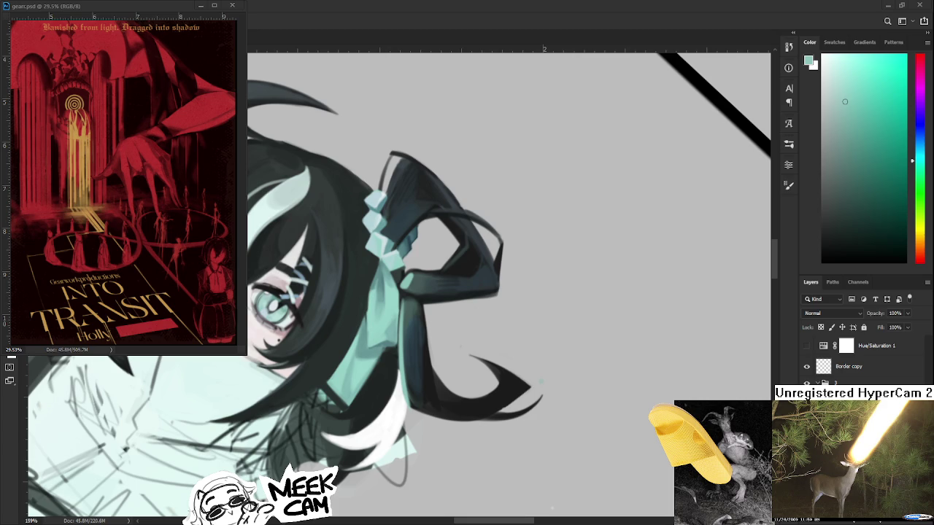
- Centre the head and paint near-white and light cyan touches on the lower hair strands
scroll(417, 308, down, 3)
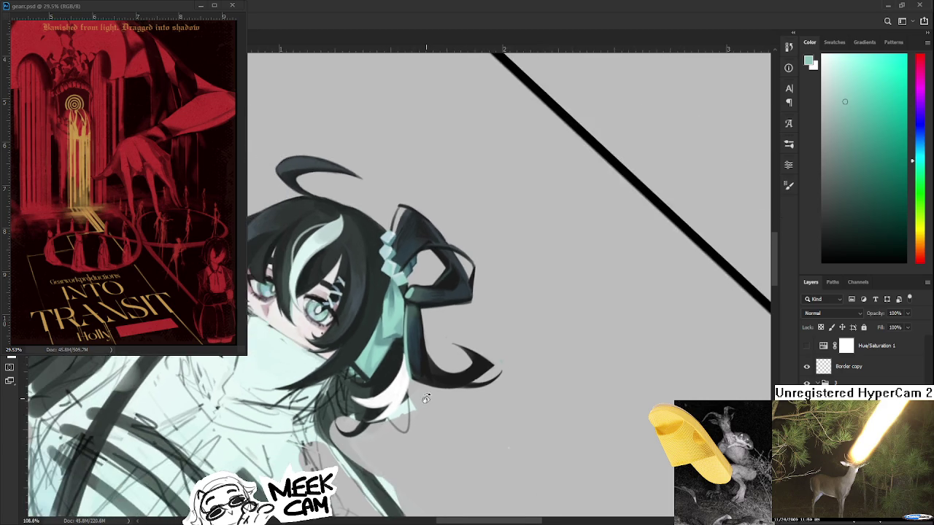
scroll(408, 387, up, 3)
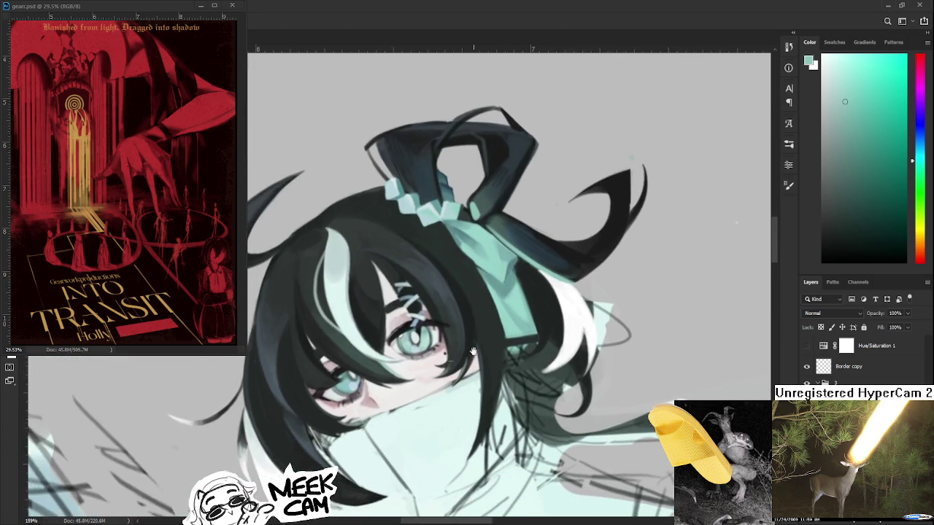
drag(408, 387, 590, 435)
alt+click(281, 396)
mouse_move(594, 288)
mouse_down()
mouse_move(409, 354)
mouse_move(407, 325)
mouse_up()
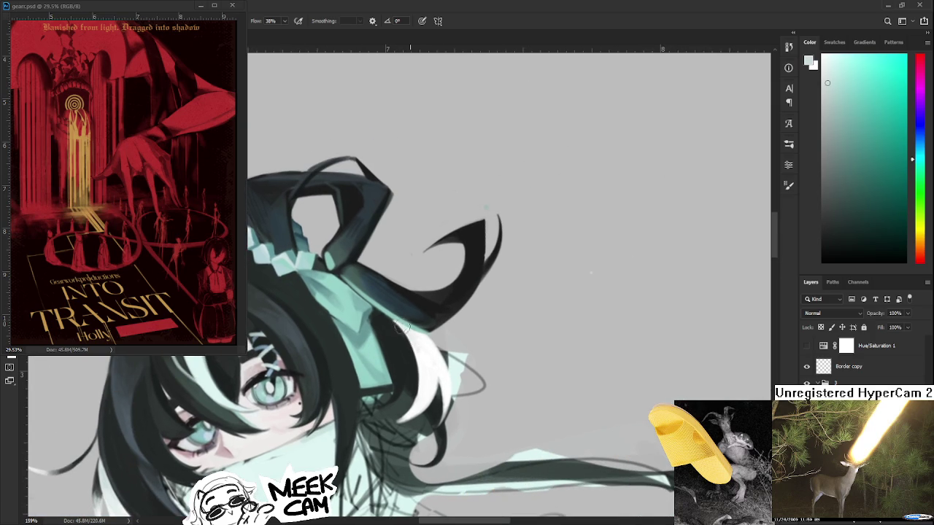
alt+click(426, 361)
alt+click(418, 341)
alt+click(435, 359)
alt+click(418, 343)
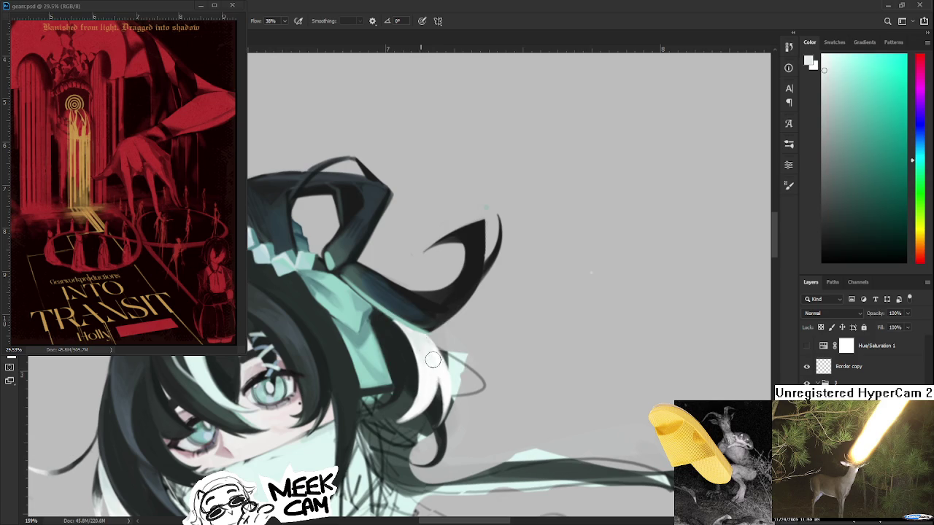
alt+click(426, 370)
alt+click(426, 370)
- Rotate the canvas view and add whiter highlights along the hair ends
key(r)
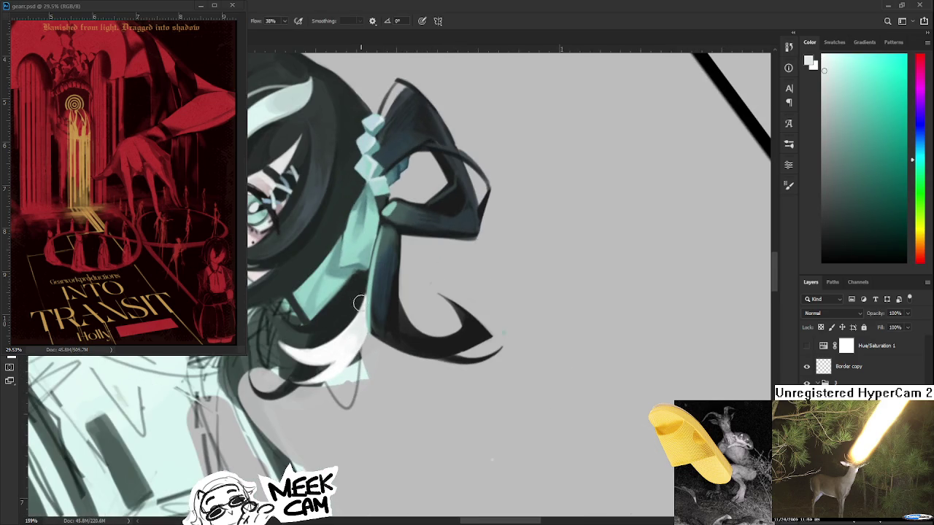
drag(428, 348, 372, 339)
alt+click(371, 340)
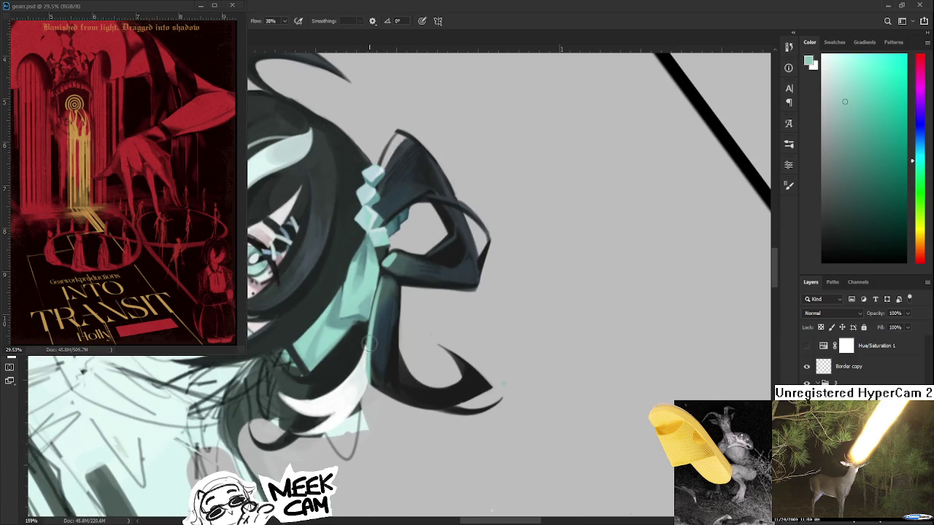
alt+click(369, 380)
alt+click(345, 389)
alt+click(353, 392)
alt+click(355, 388)
alt+click(349, 399)
alt+click(348, 386)
alt+click(369, 376)
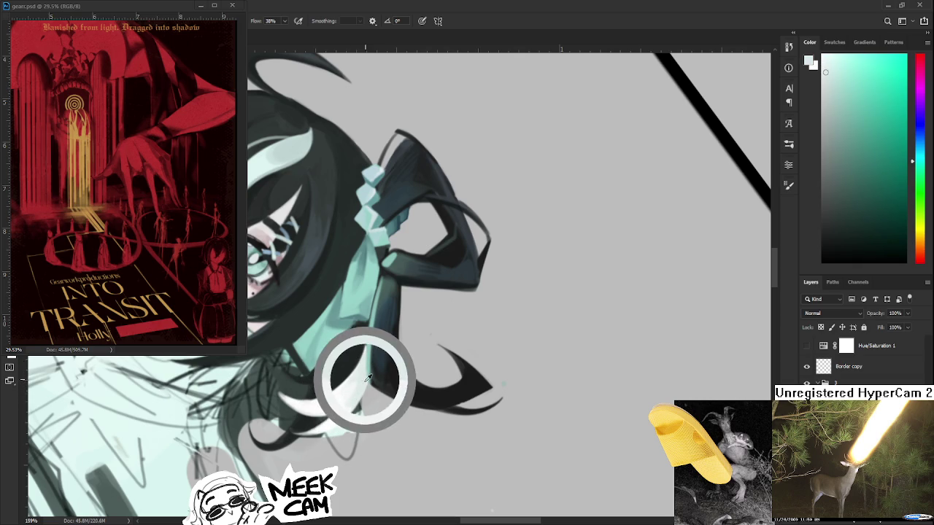
- Paint near-white and dark green touches around the hair tips, then reset the view rotation
drag(369, 375, 365, 358)
alt+click(343, 378)
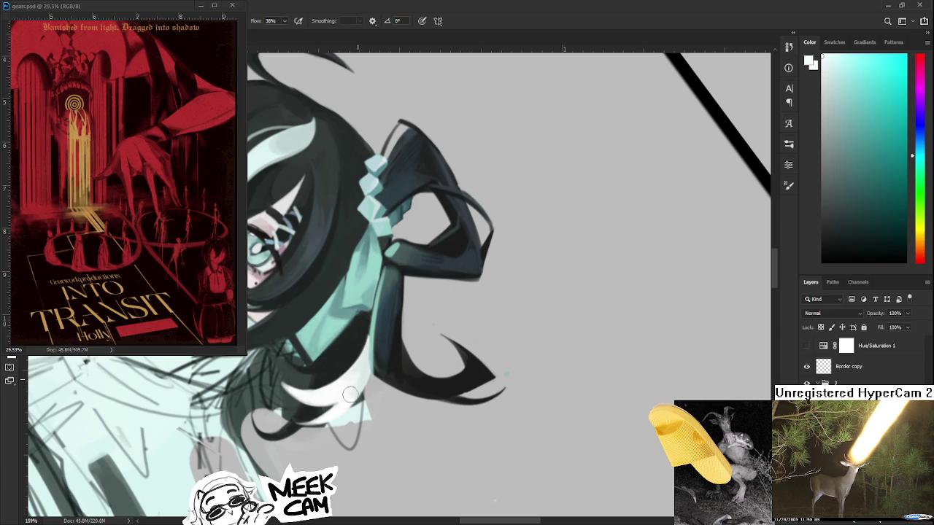
alt+click(365, 372)
alt+click(370, 366)
alt+click(368, 371)
alt+click(366, 376)
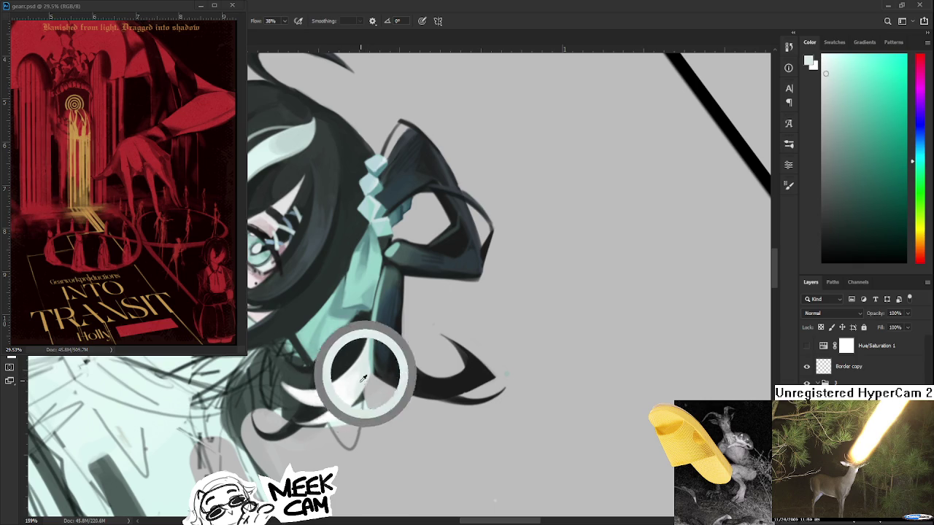
alt+click(357, 379)
alt+click(361, 391)
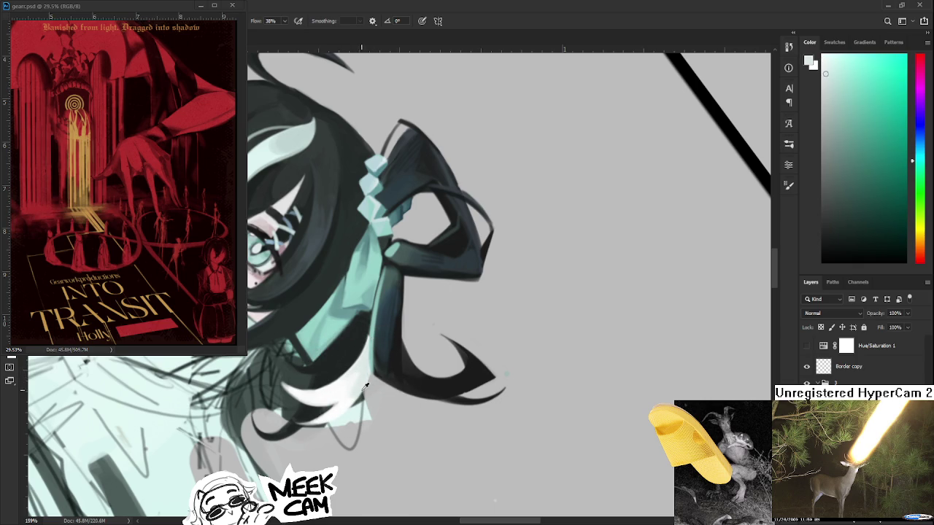
alt+click(365, 328)
key(Escape)
- Zoom out to view the whole masked figure, then zoom back in on the head
scroll(502, 338, down, 3)
scroll(502, 338, down, 2)
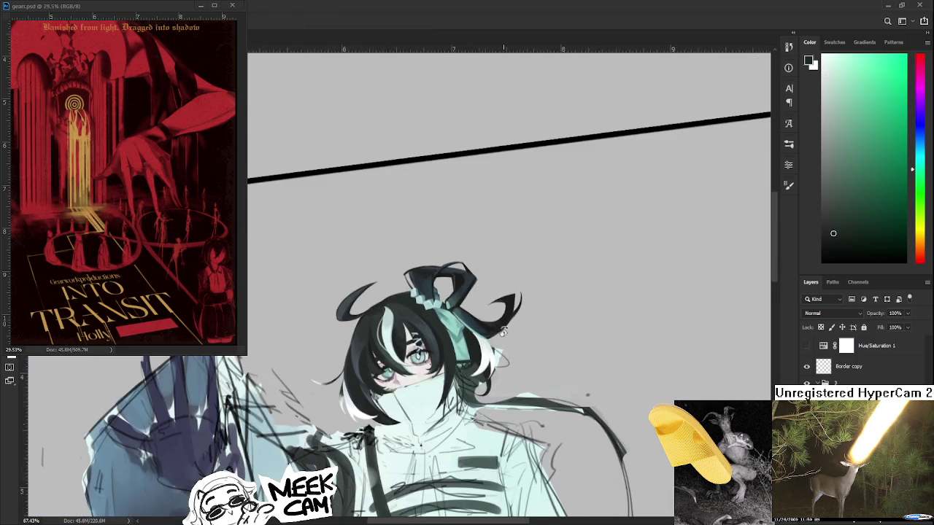
scroll(502, 338, down, 1)
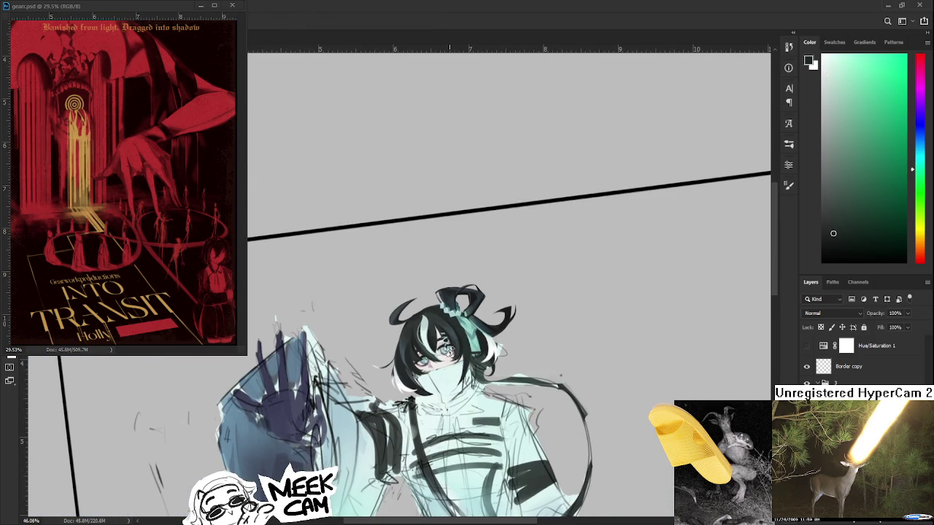
scroll(458, 347, up, 1)
scroll(458, 346, up, 1)
scroll(460, 350, up, 1)
scroll(462, 356, up, 1)
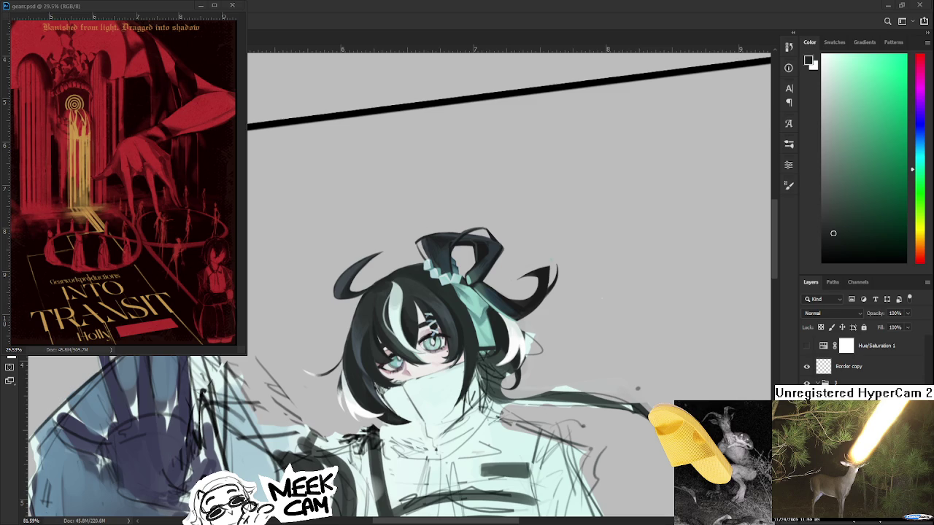
- Centre the face and sample hair colours near the eye
scroll(491, 353, up, 1)
scroll(491, 352, up, 1)
drag(491, 353, 496, 348)
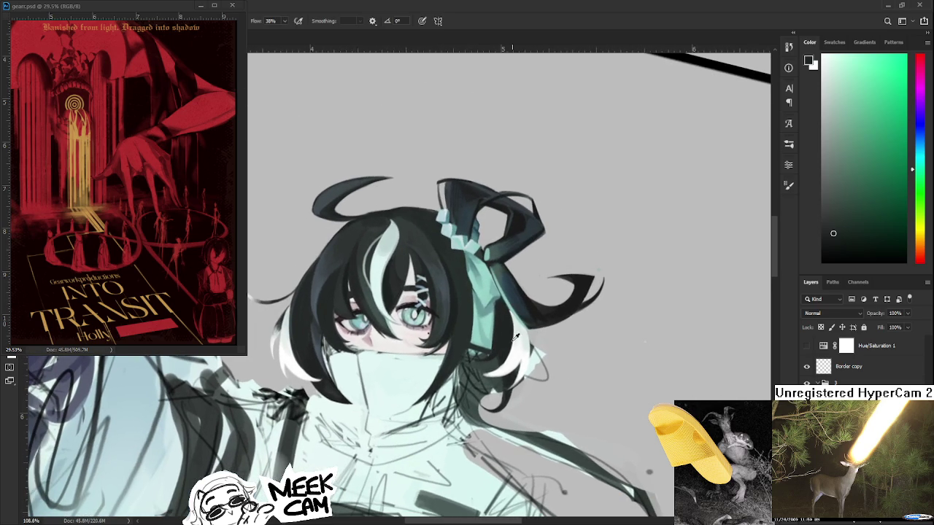
alt+click(441, 336)
alt+click(457, 357)
scroll(452, 308, down, 3)
scroll(452, 308, down, 2)
scroll(460, 324, up, 2)
scroll(460, 325, up, 2)
scroll(465, 350, up, 2)
drag(466, 350, 433, 366)
- Paint dark touches on the hair strands beside the ribbon, undoing a trial stroke
alt+click(447, 330)
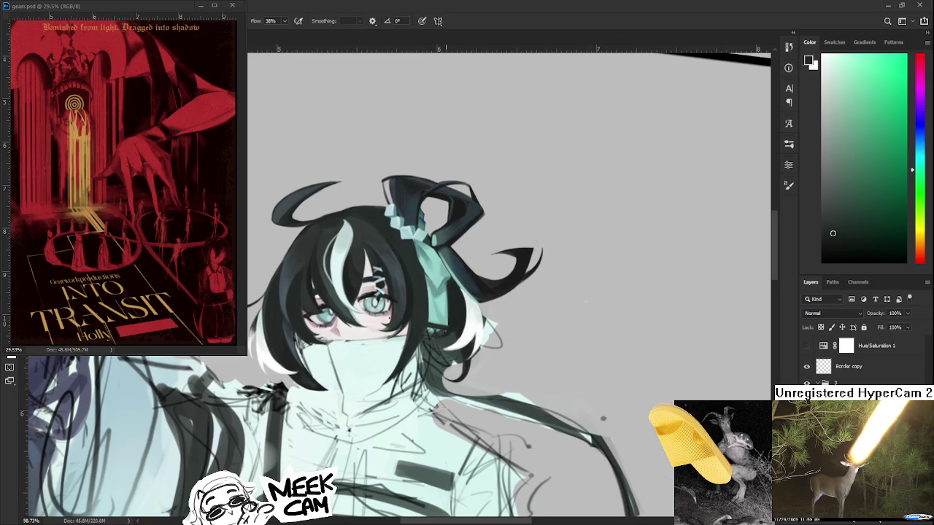
alt+click(459, 303)
drag(458, 303, 463, 289)
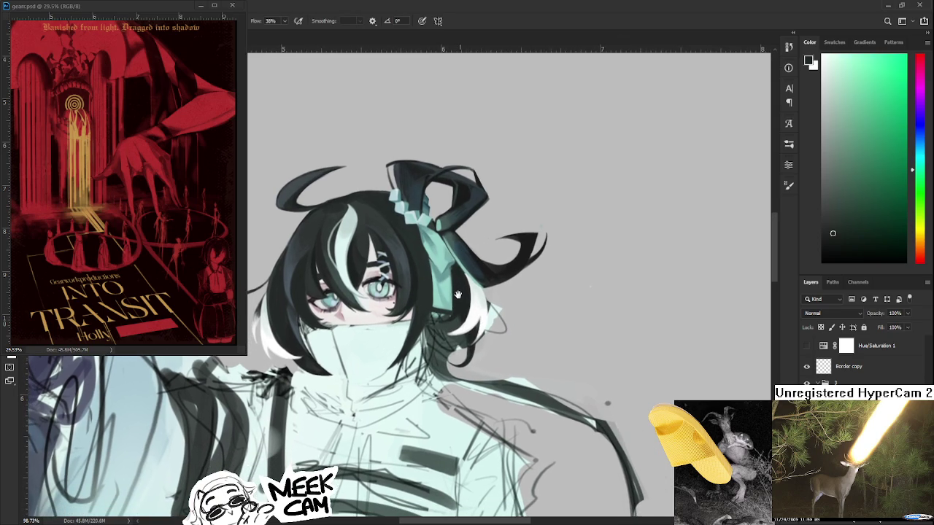
alt+click(424, 361)
alt+click(435, 357)
alt+click(437, 361)
drag(441, 321, 454, 432)
key(ctrl+z)
- Try a long dark hair strand down the shoulder and undo it
alt+click(465, 299)
drag(457, 316, 520, 417)
key(ctrl+z)
- Pan to show more of the head and rework the hair and white highlights by the ribbon
scroll(453, 342, down, 1)
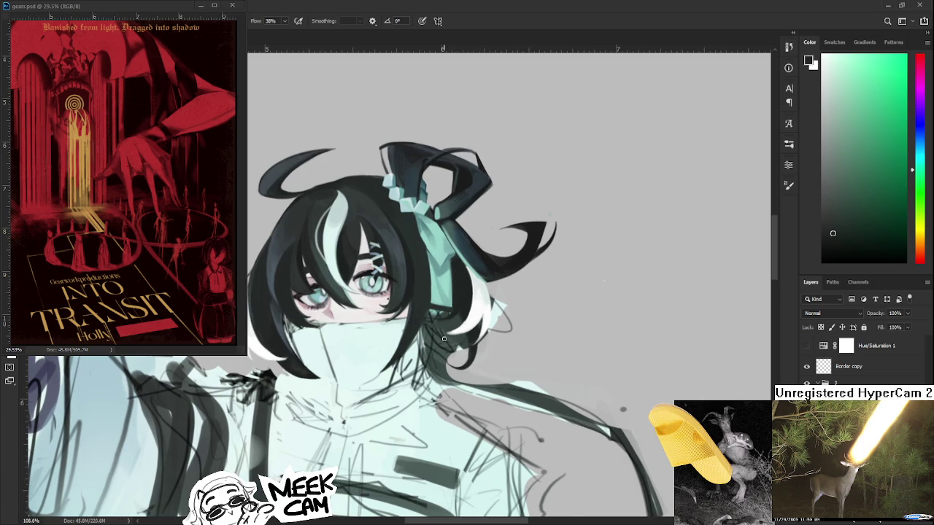
alt+scroll(453, 342, up, 2)
drag(427, 332, 376, 343)
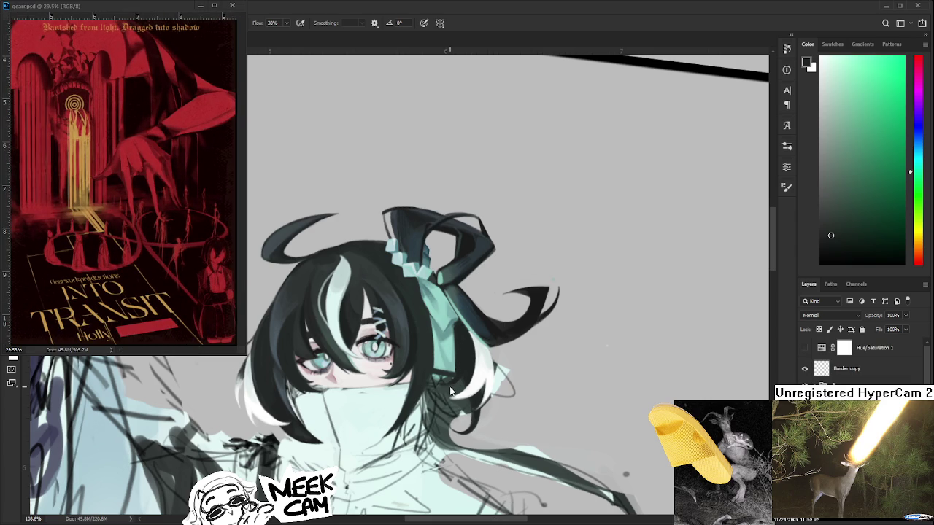
scroll(450, 387, up, 3)
- Zoom to 159% on the hair by the ribbon and paint white and pale cyan strands
scroll(430, 398, up, 3)
drag(421, 407, 416, 321)
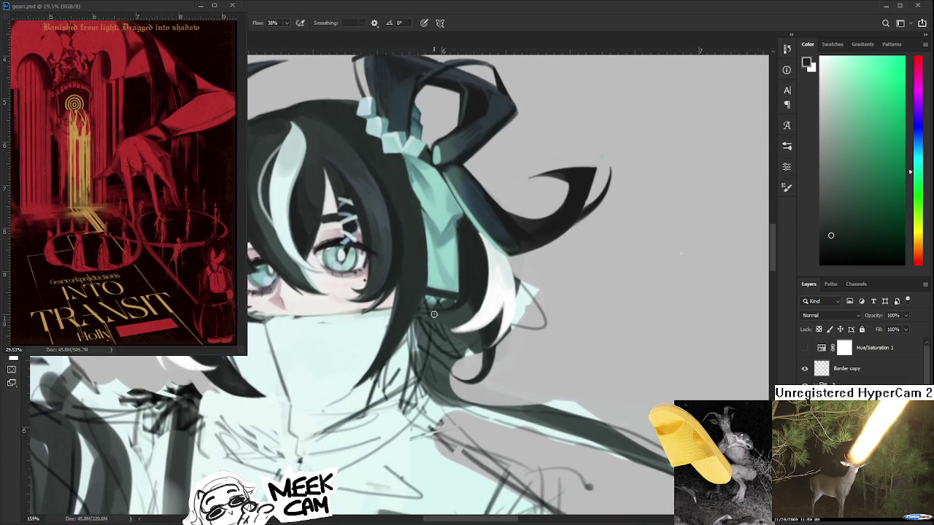
drag(486, 310, 471, 357)
alt+click(494, 340)
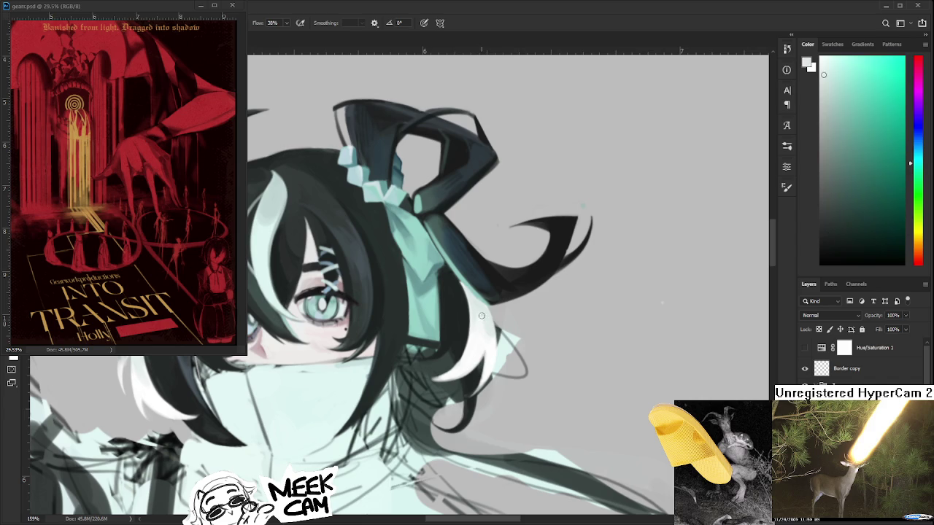
alt+click(488, 367)
alt+click(490, 357)
alt+click(492, 363)
alt+click(492, 372)
- Paint greenish, cyan and dark tones into the strands beneath the ribbon
alt+click(478, 327)
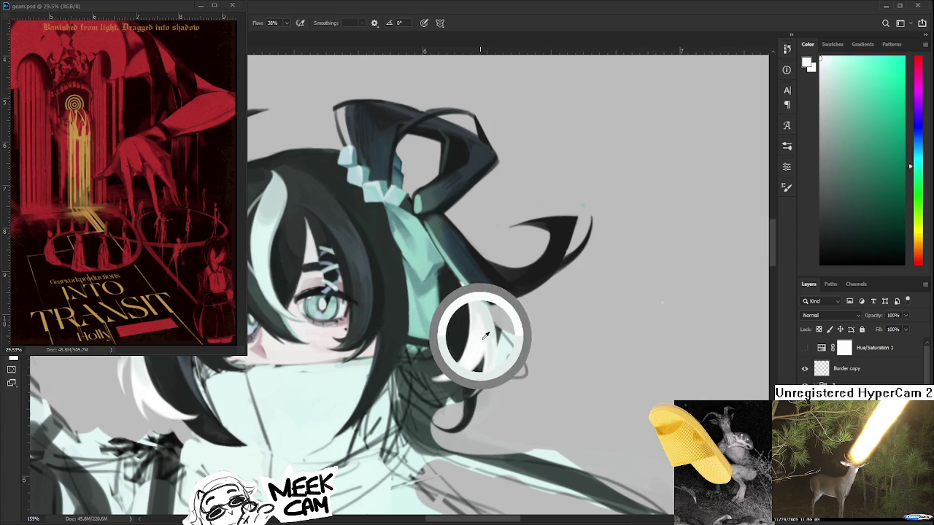
alt+click(488, 321)
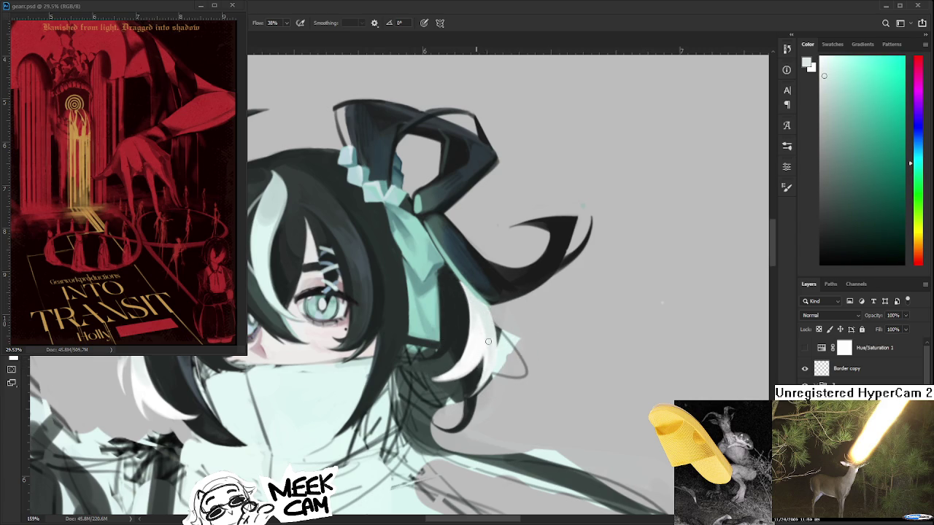
alt+click(481, 369)
alt+click(486, 345)
scroll(418, 332, down, 3)
scroll(437, 306, up, 3)
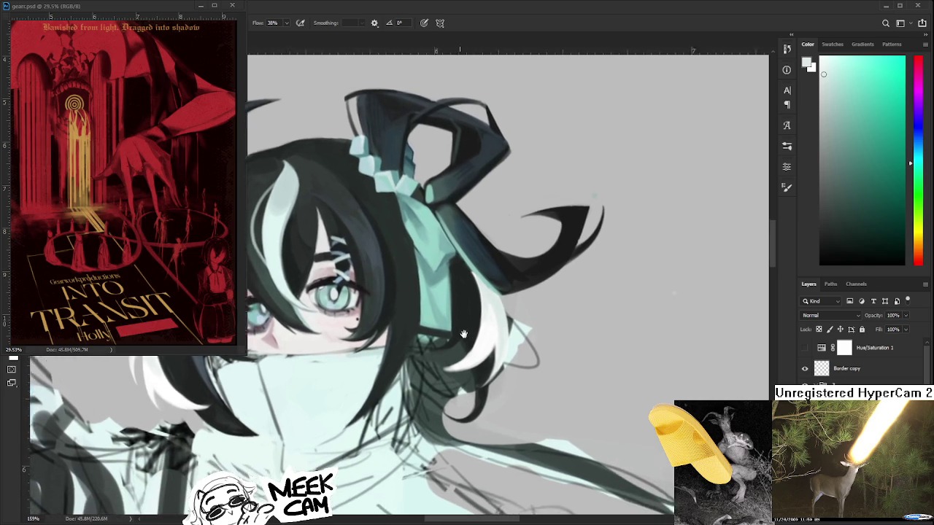
- Add dark and lighter teal strands with white accents, then zoom out to check the figure
alt+click(441, 302)
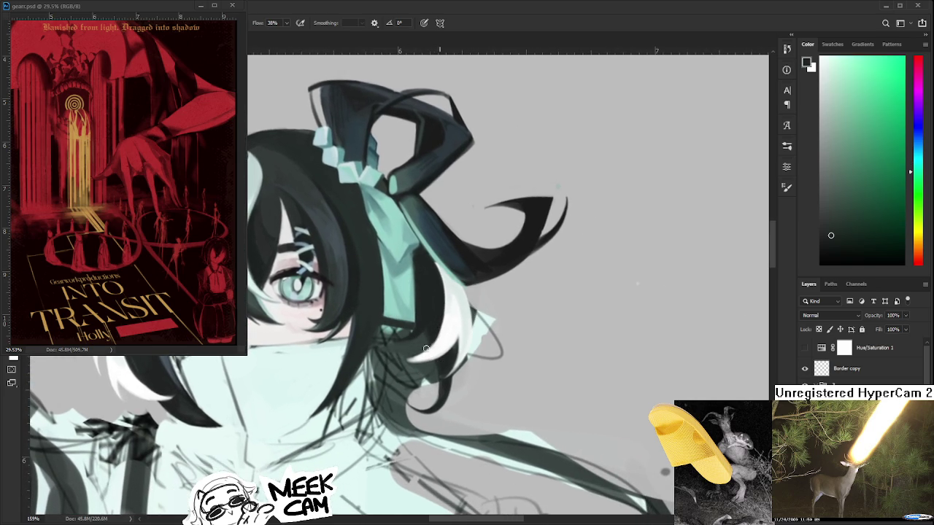
alt+click(430, 340)
alt+click(416, 353)
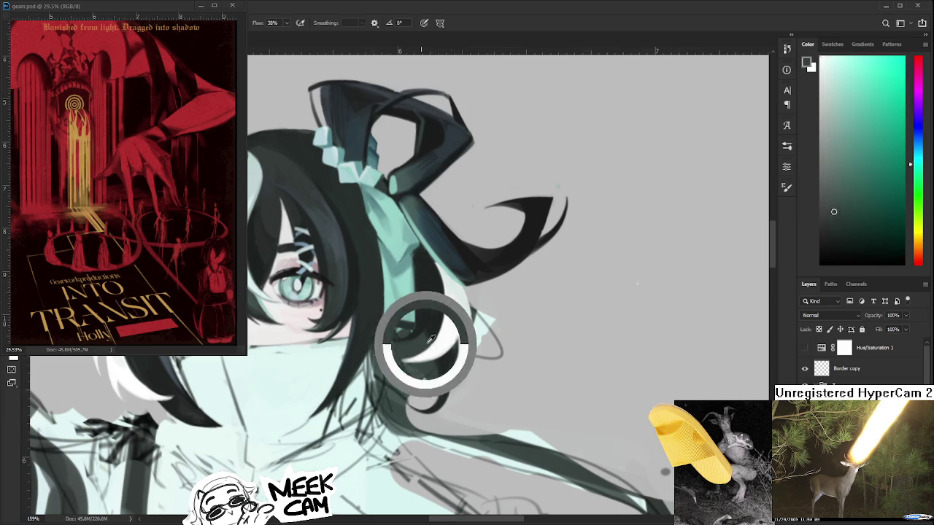
alt+click(446, 335)
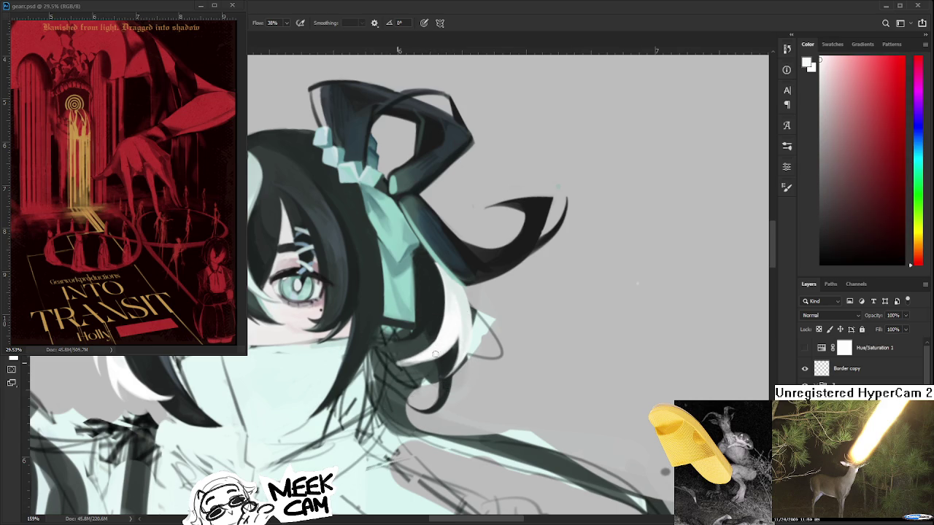
drag(447, 337, 441, 328)
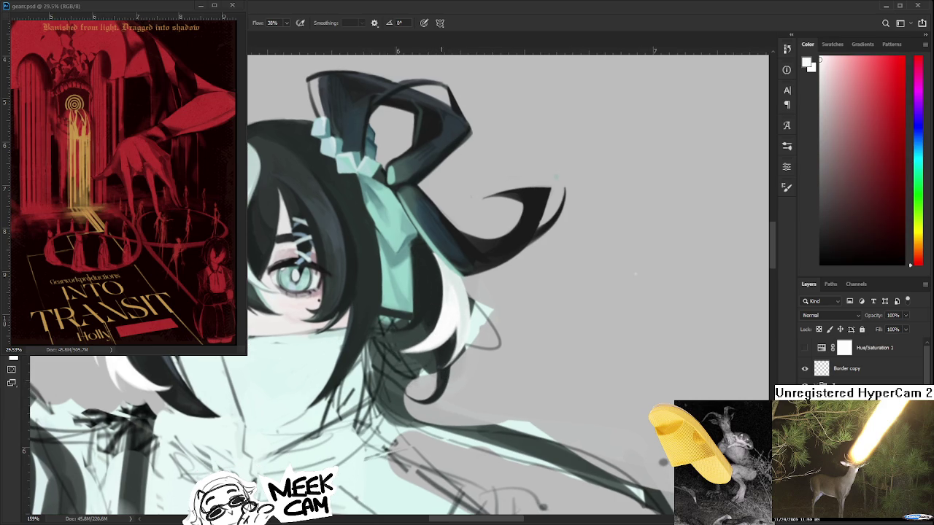
scroll(440, 332, down, 1)
scroll(441, 332, down, 1)
scroll(440, 332, down, 1)
scroll(441, 332, down, 1)
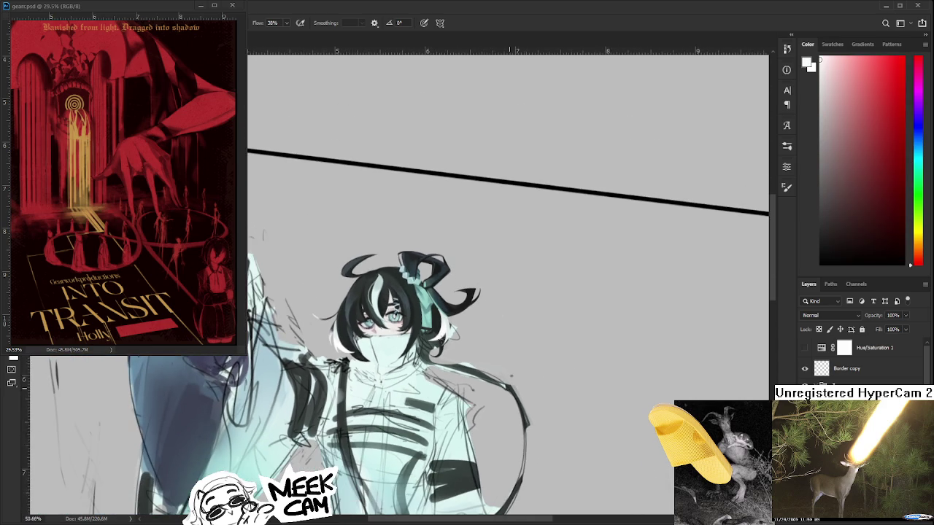
drag(440, 332, 412, 329)
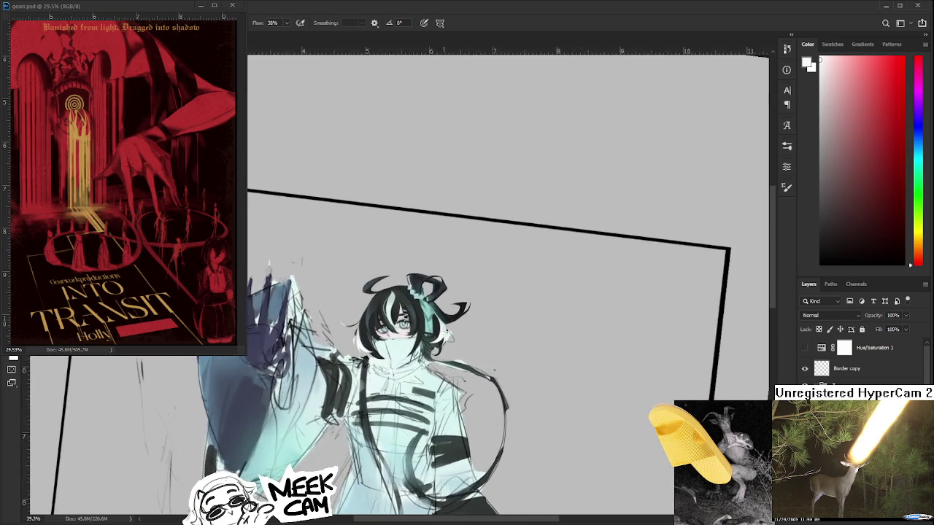
- Zoom into the face, sample the hair colours, choose a darker green, and switch to the Eraser
scroll(412, 330, up, 2)
scroll(413, 334, up, 3)
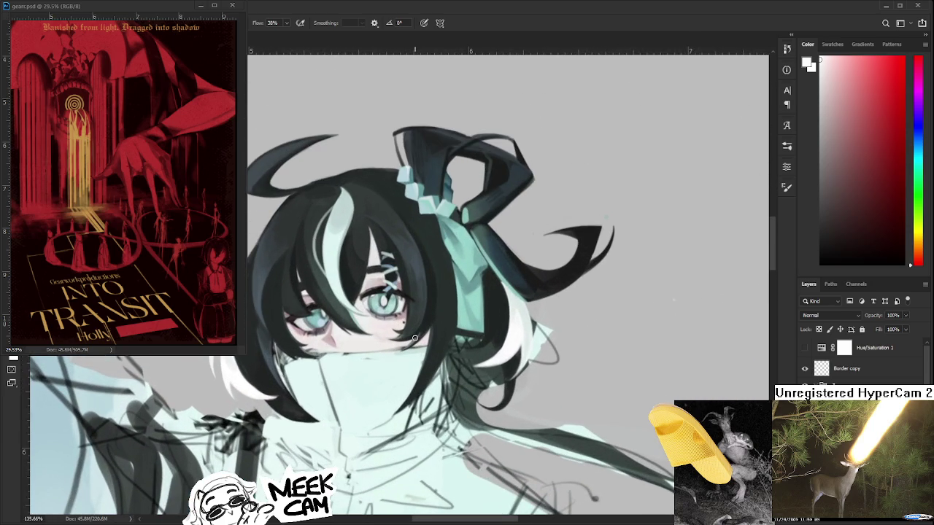
scroll(415, 338, down, 2)
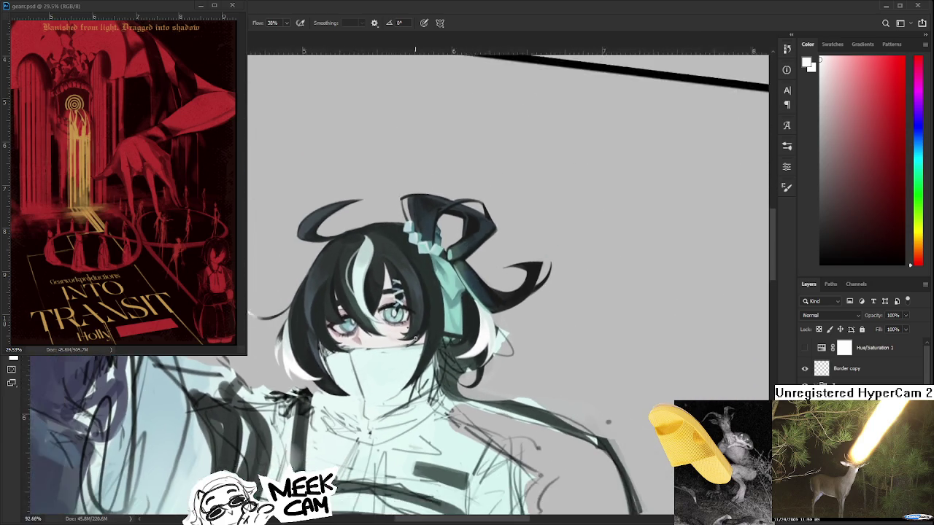
scroll(439, 340, up, 1)
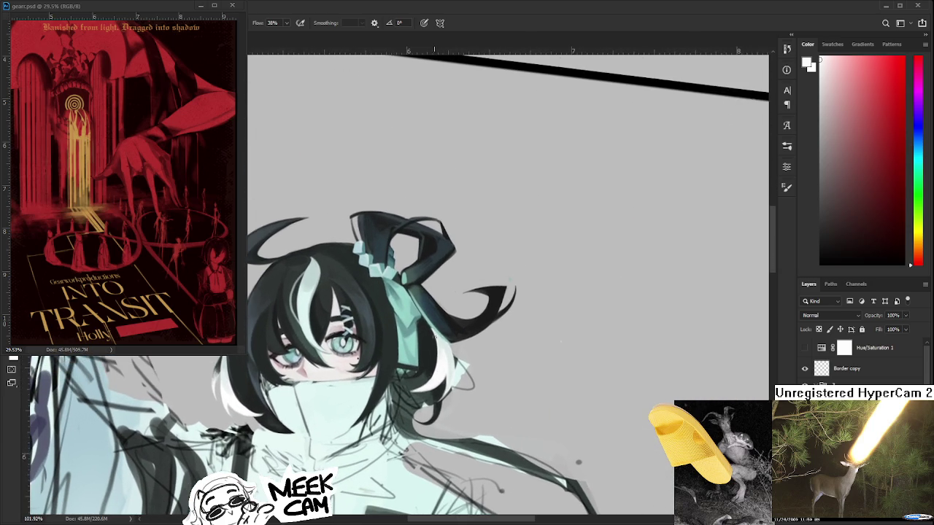
alt+click(426, 341)
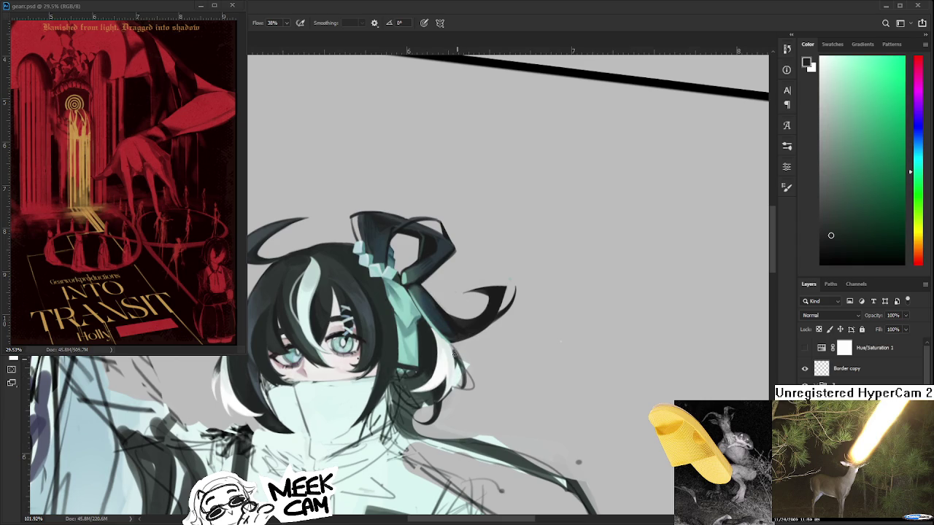
alt+click(450, 348)
alt+click(461, 356)
key(e)
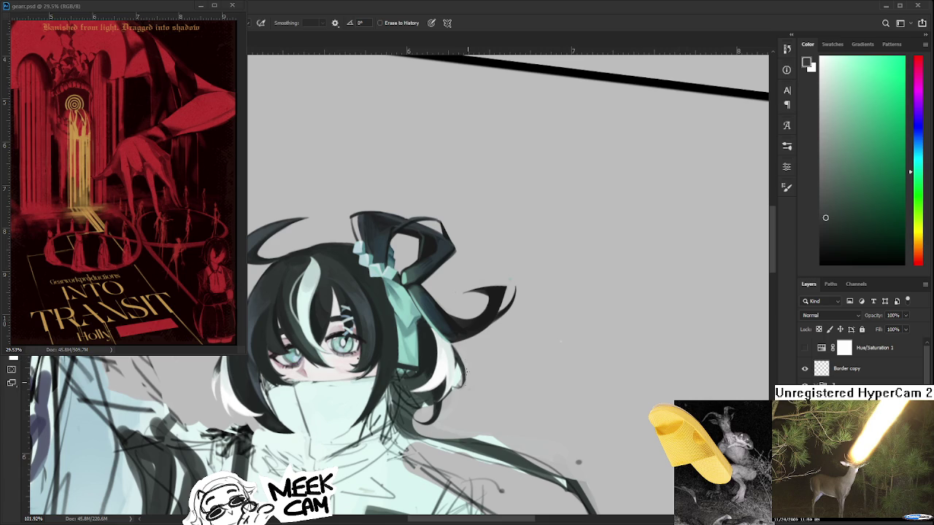
- Erase the white hair tip on the right beside the ribbon and zoom out to check
drag(464, 357, 473, 388)
scroll(554, 394, down, 2)
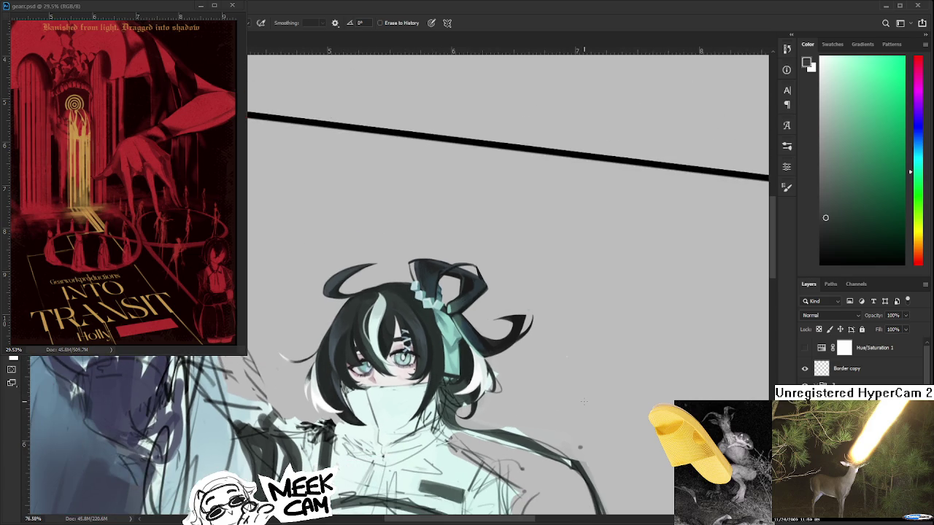
scroll(584, 400, down, 1)
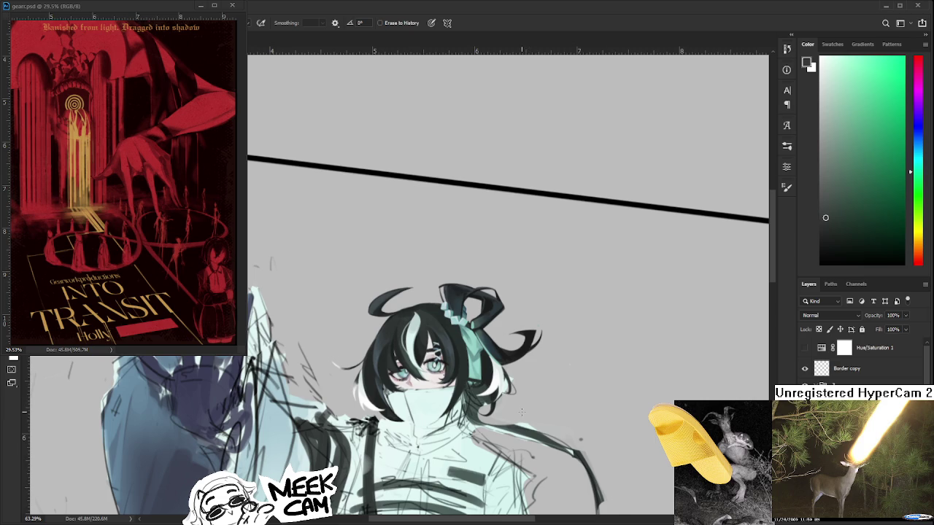
scroll(522, 403, up, 2)
scroll(522, 403, up, 2)
- Return to the Brush and paint a short light grey mark by the hair tips
key(b)
alt+click(506, 329)
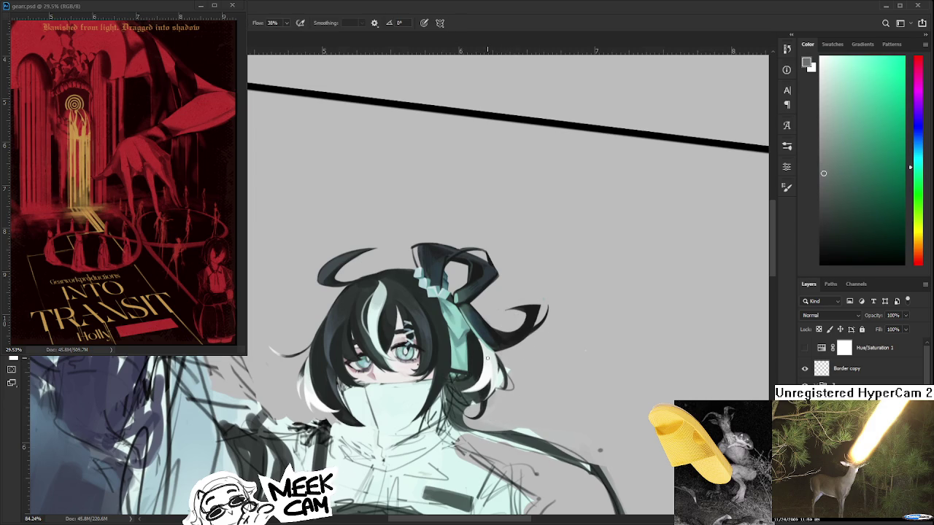
drag(498, 371, 497, 388)
- Raise the head in view, eyedrop the ribbon's lighter teal several times, then zoom out
drag(511, 396, 532, 362)
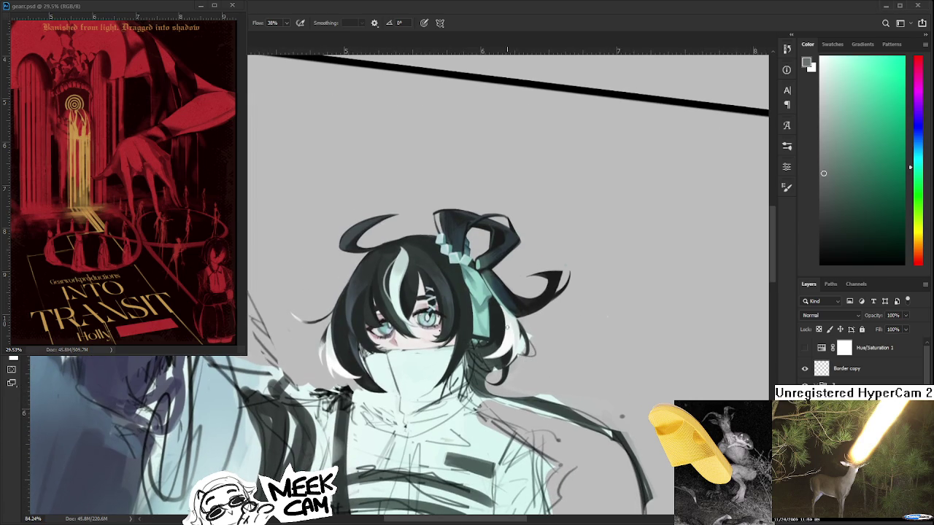
alt+click(478, 257)
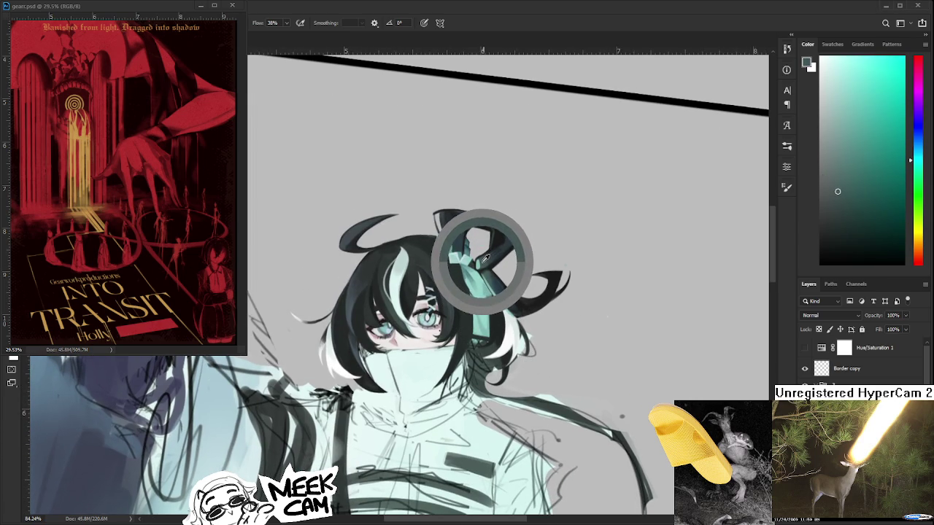
alt+click(482, 259)
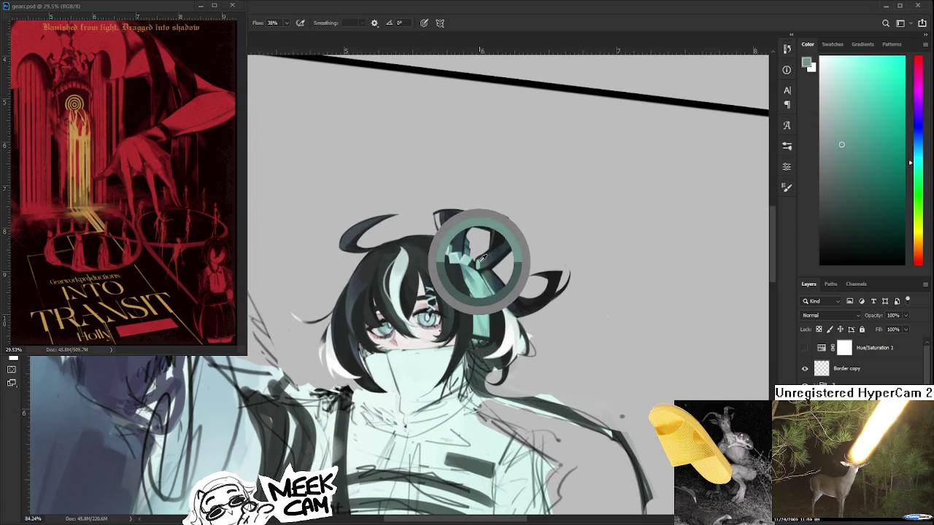
drag(481, 259, 463, 310)
alt+click(463, 309)
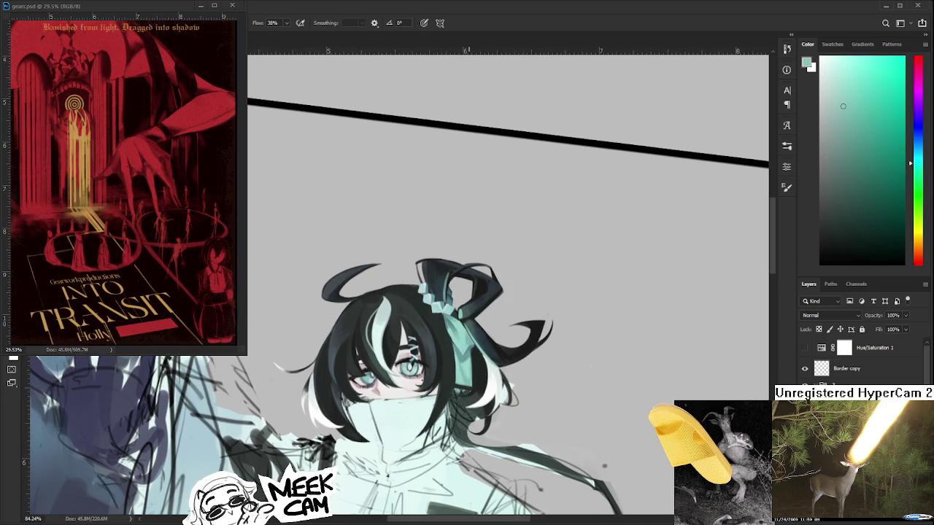
scroll(445, 283, down, 2)
scroll(446, 283, down, 1)
scroll(482, 276, up, 1)
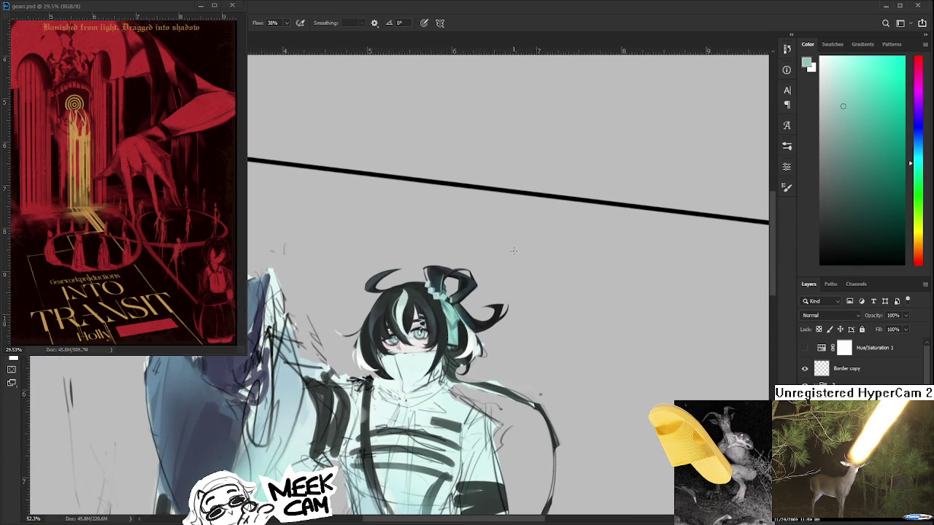